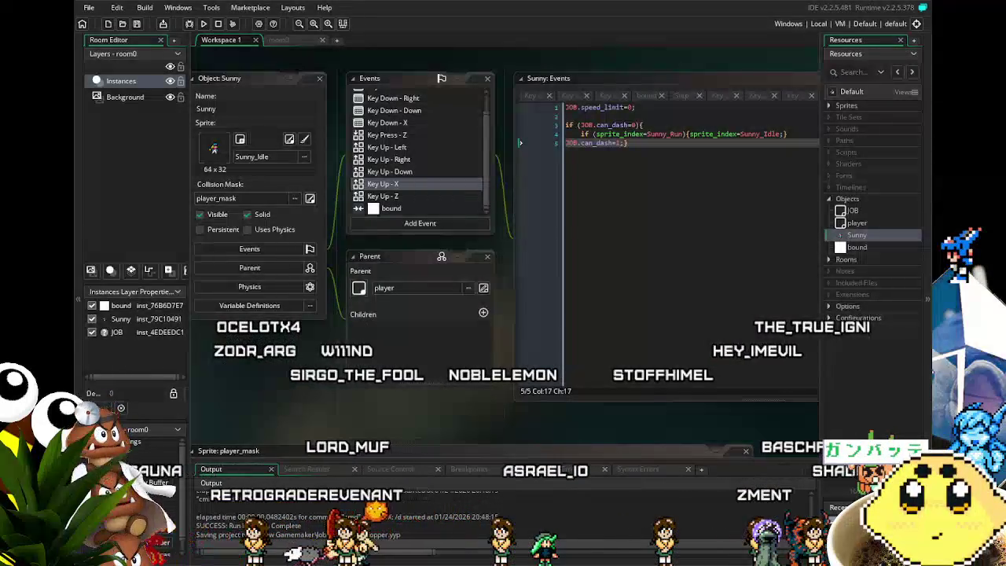
Review the Step, Key Down - Left and Key Up - X code, selecting its JOB.speed_limit=0; line.
mouse_move(278, 396)
left_mouse_down()
mouse_move(335, 395)
mouse_move(309, 399)
left_mouse_up()
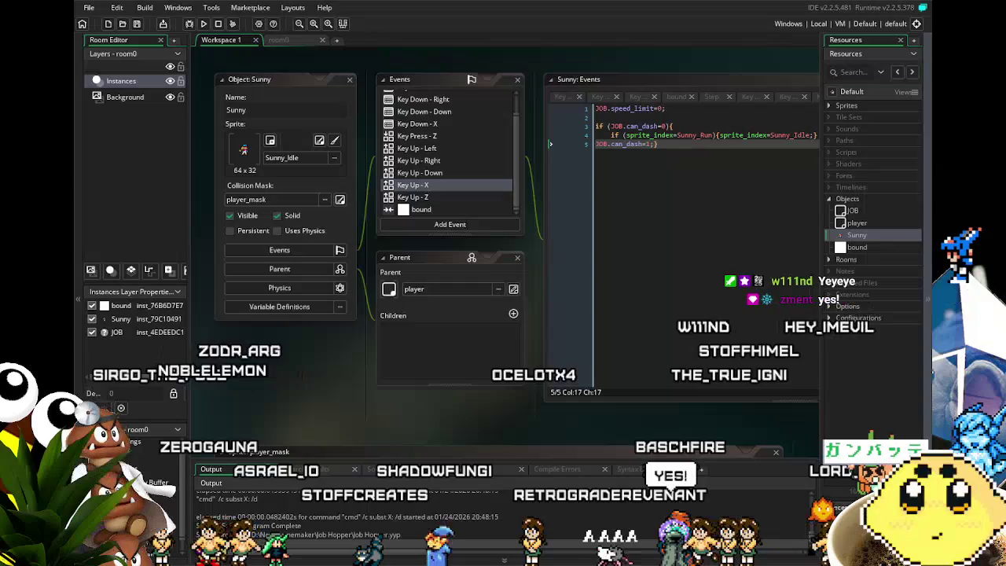
scroll(378, 399, "right", 1)
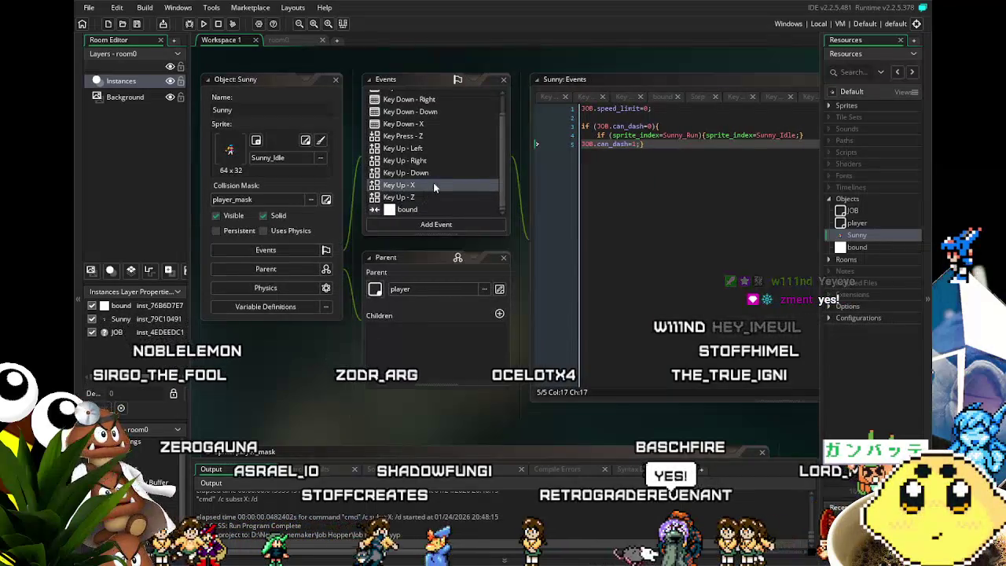
scroll(433, 182, "up", 1)
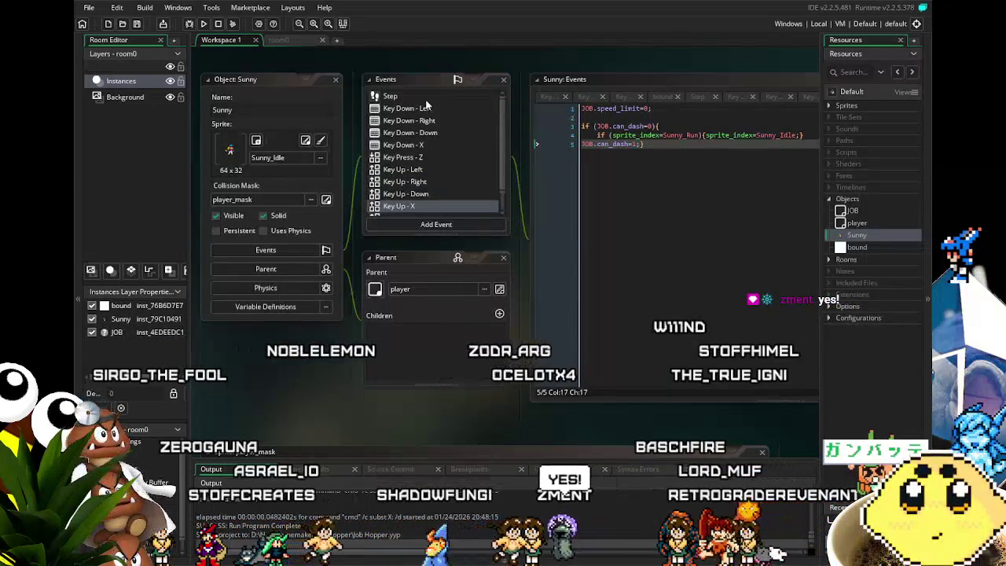
left_click(427, 95)
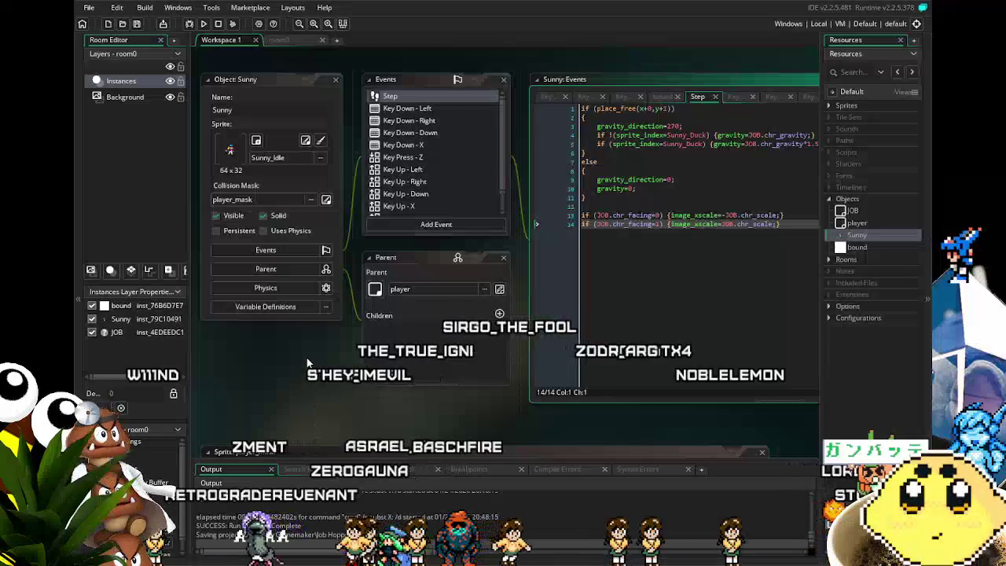
scroll(457, 125, "down", 1)
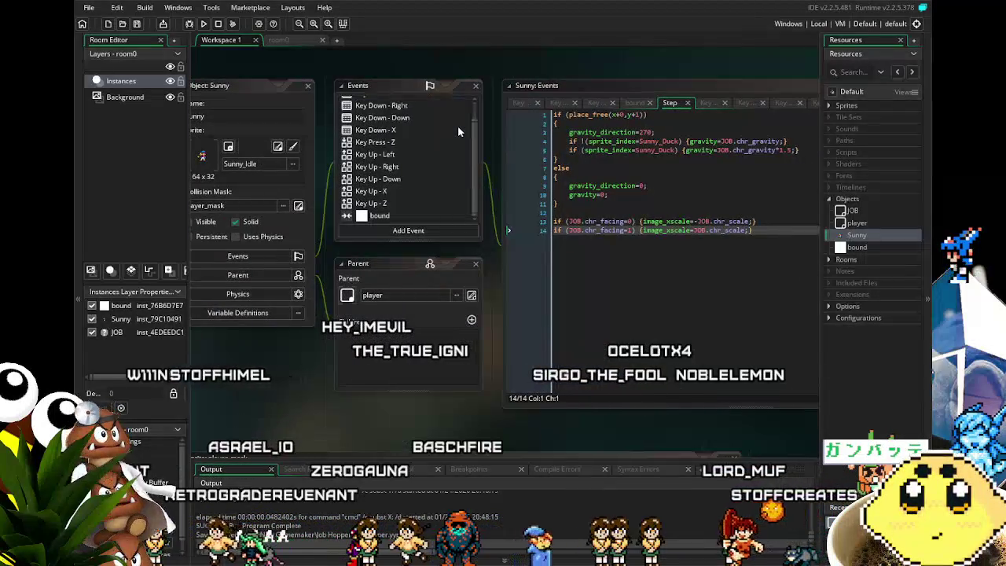
scroll(399, 180, "up", 1)
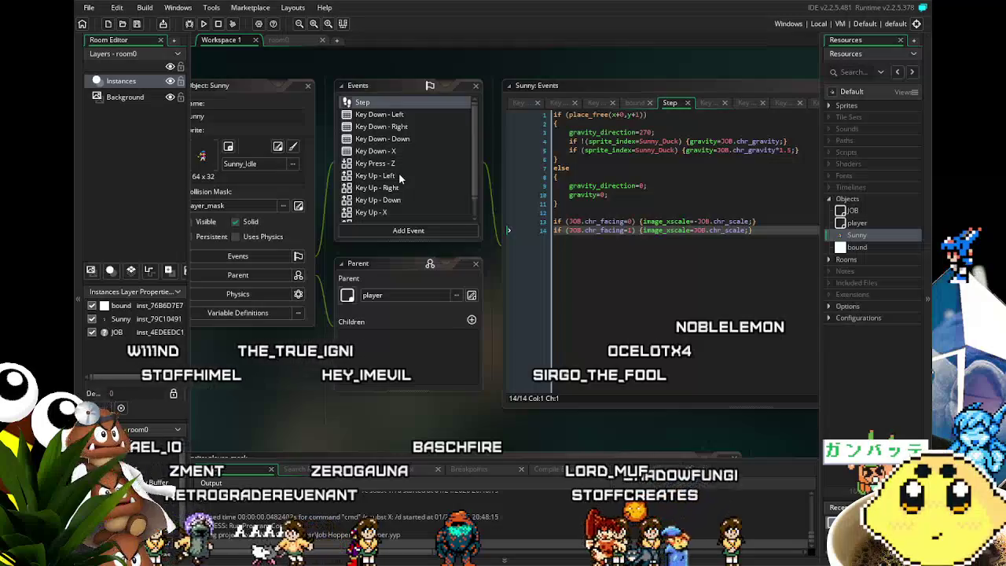
left_click(402, 119)
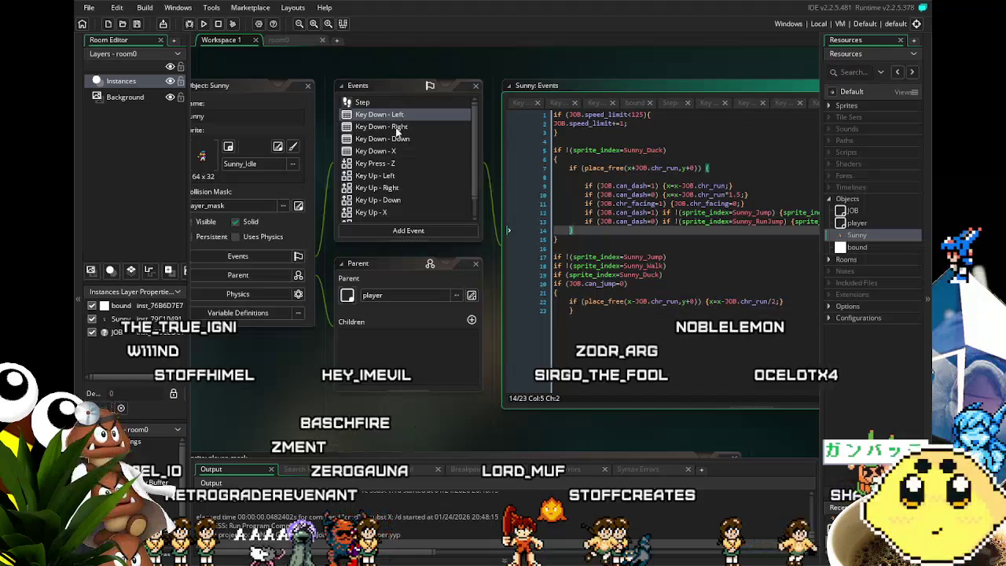
left_click(392, 102)
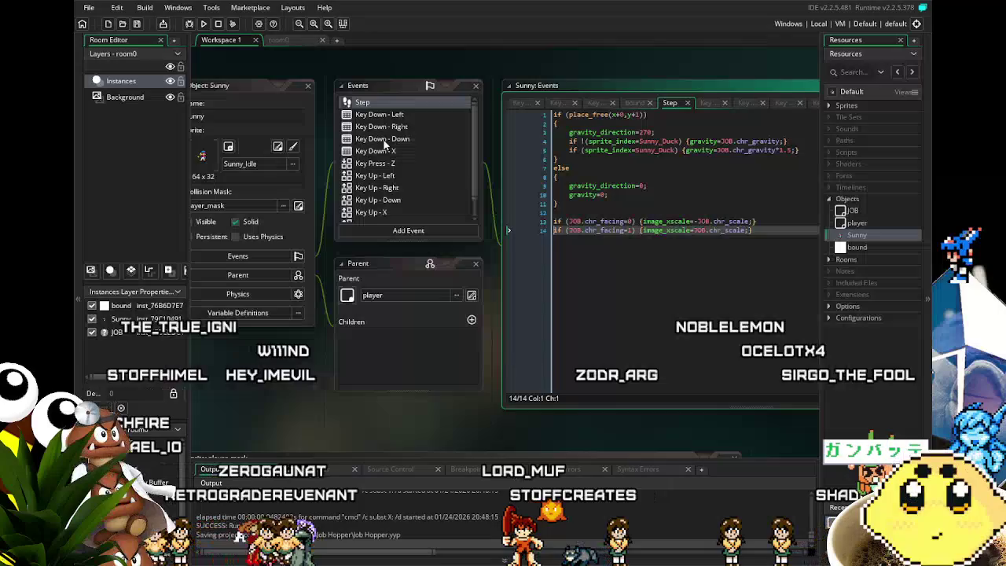
left_click(374, 211)
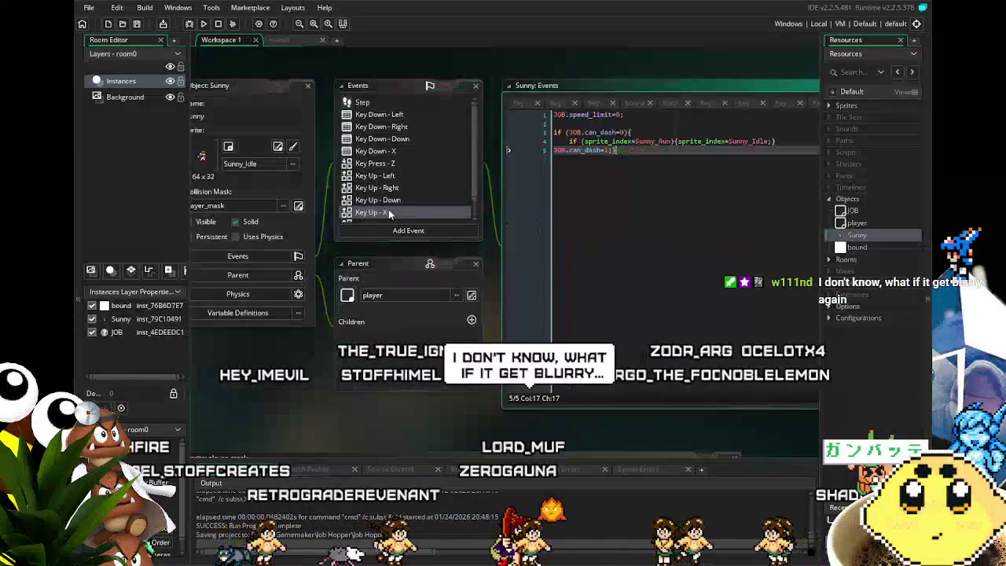
left_click(508, 116)
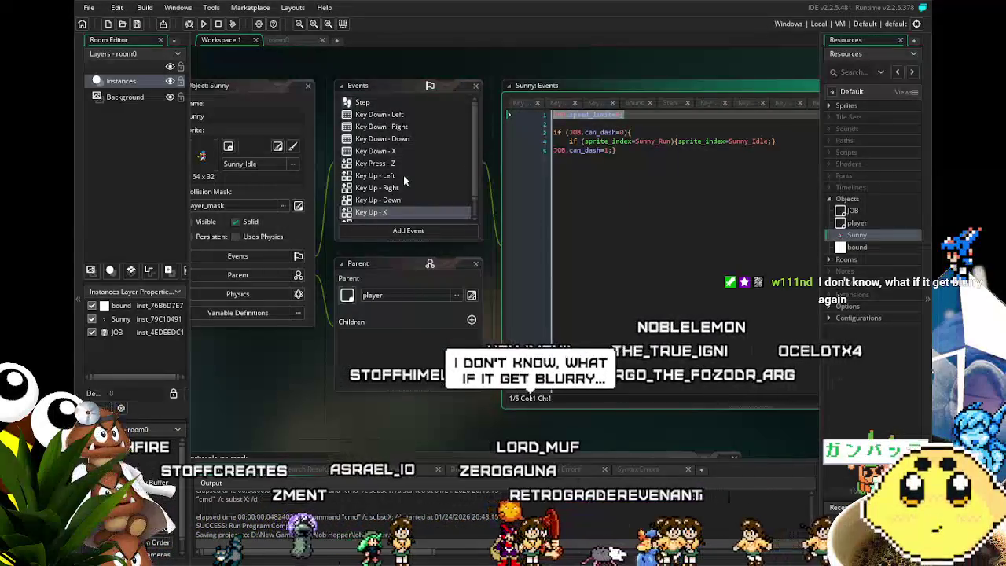
Add JOB.speed_limit=0; to the Key Down - Down ducking line and save the project.
left_click(388, 139)
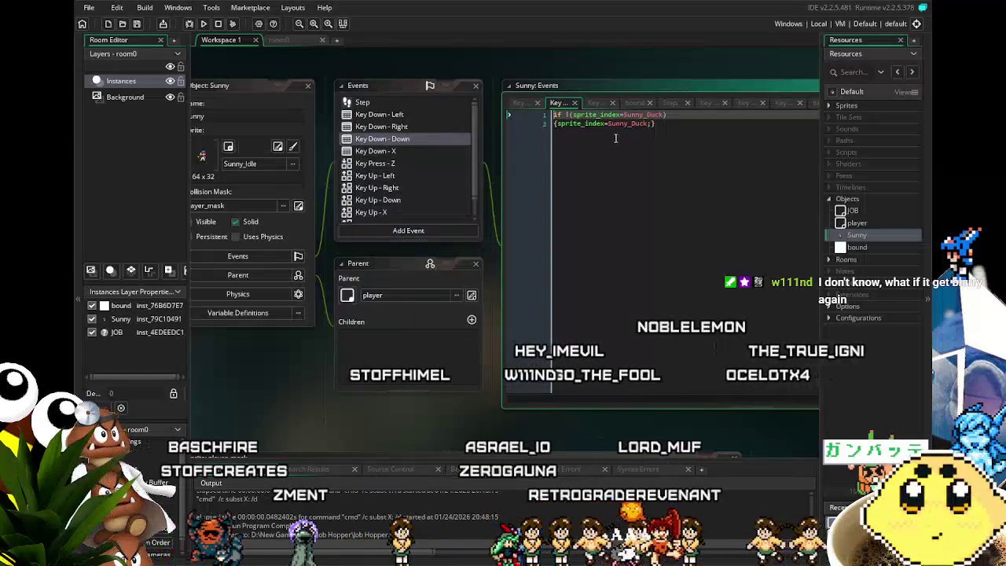
left_click(641, 188)
type("JOB.speed_limit=0;")
key("ctrl+s")
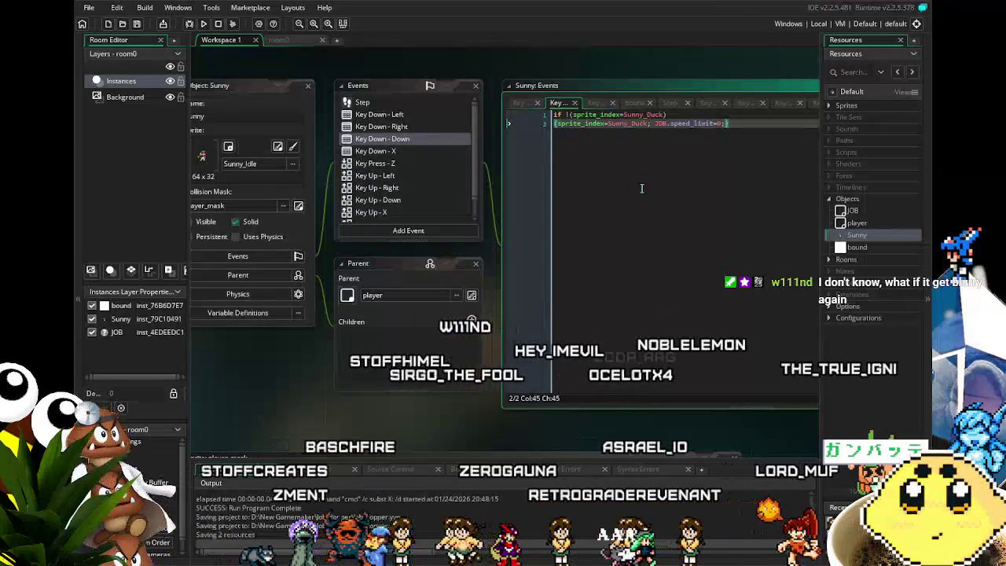
left_click_drag(635, 193, 653, 175)
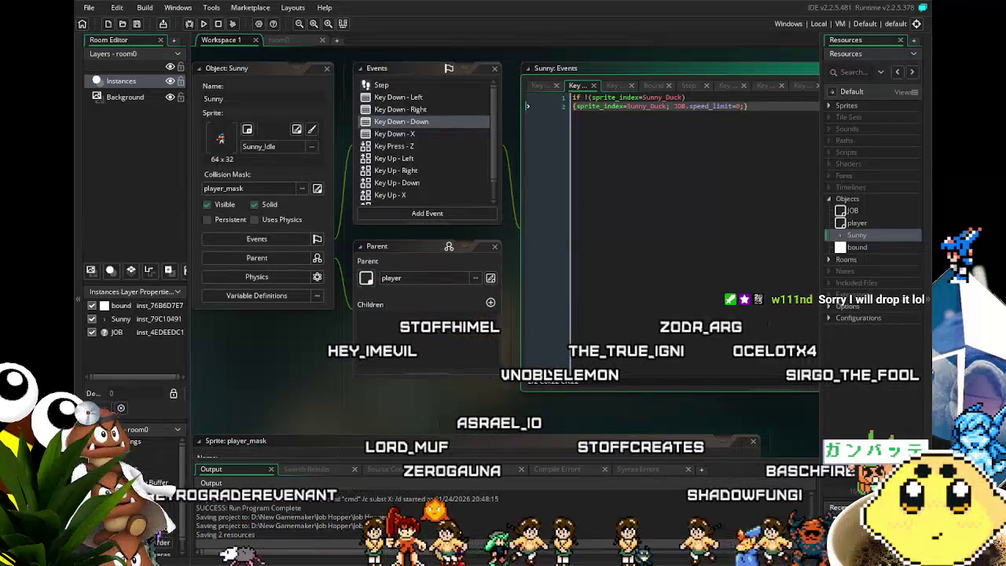
Check the Key Down - Left, Key Down - Right and Key Press - Z code, then run the game.
scroll(326, 417, "down", 3)
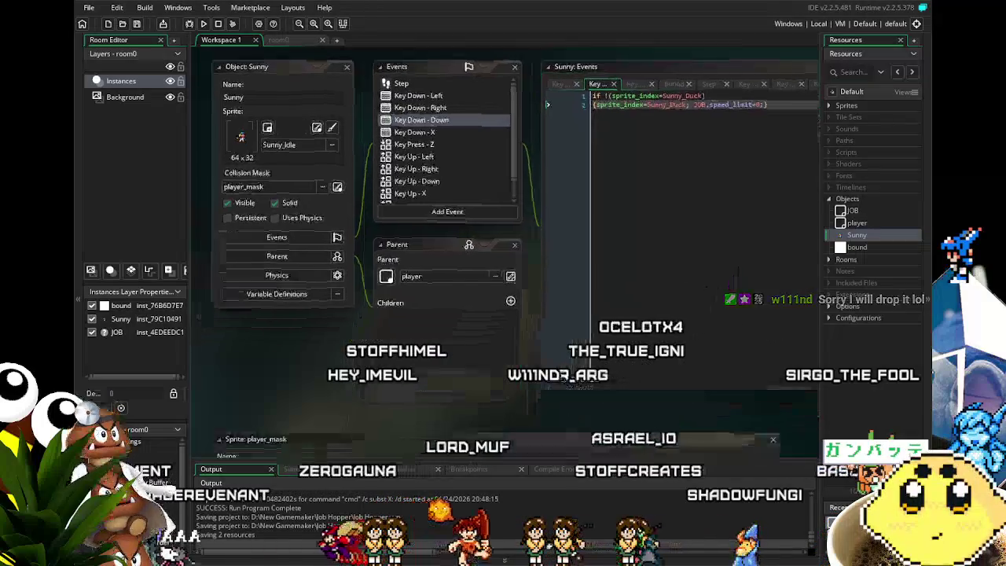
left_click_drag(429, 196, 377, 238)
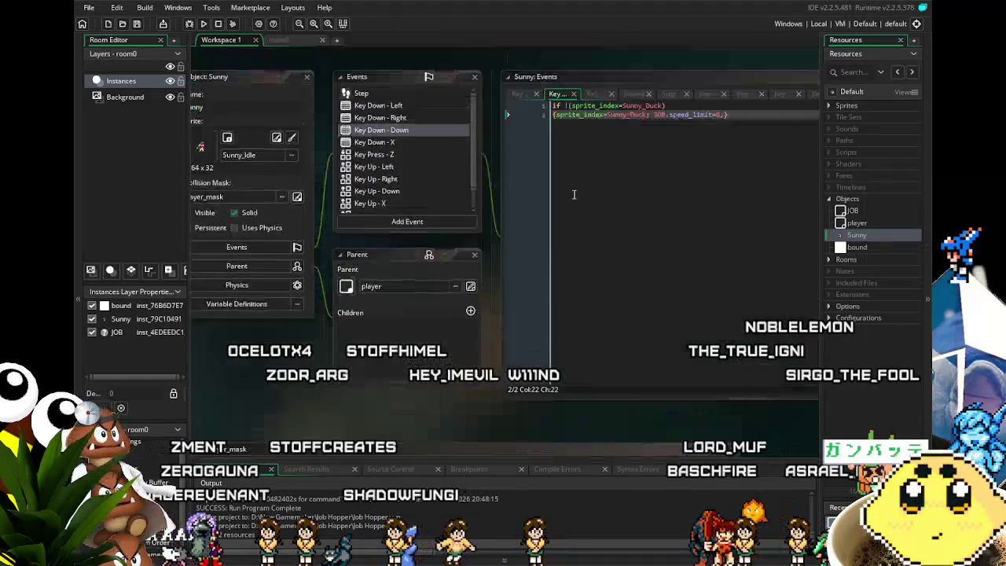
left_click(381, 105)
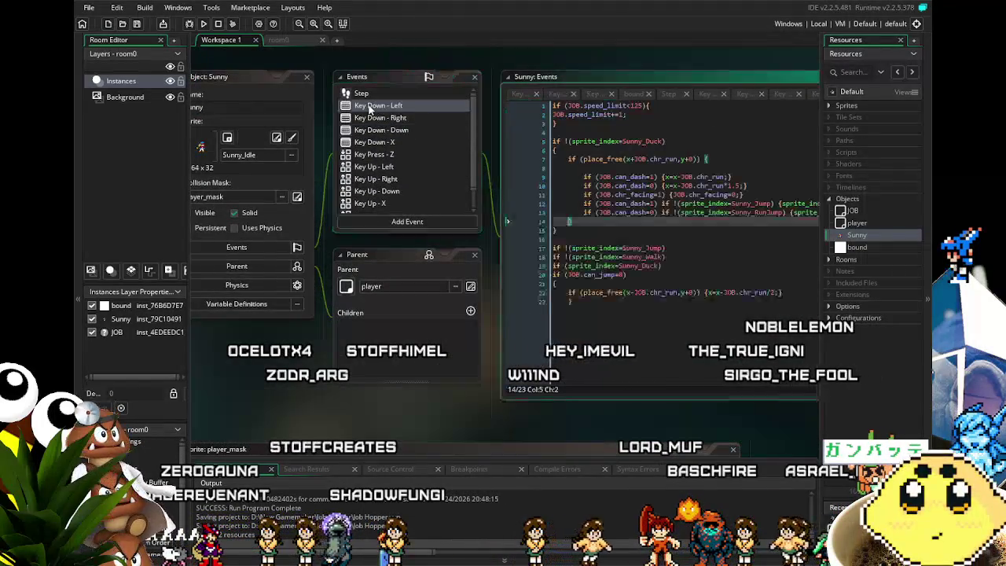
left_click(386, 117)
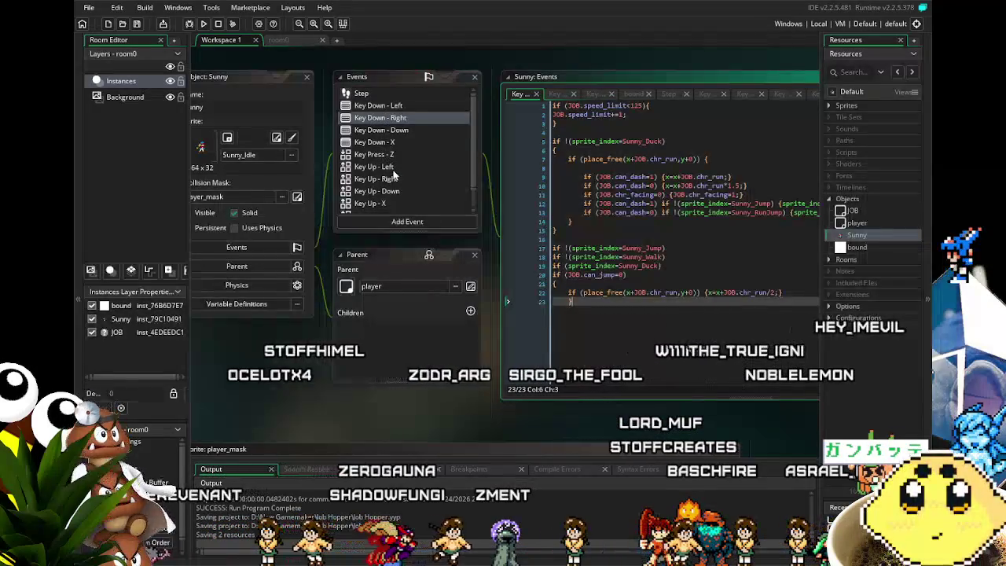
left_click(375, 156)
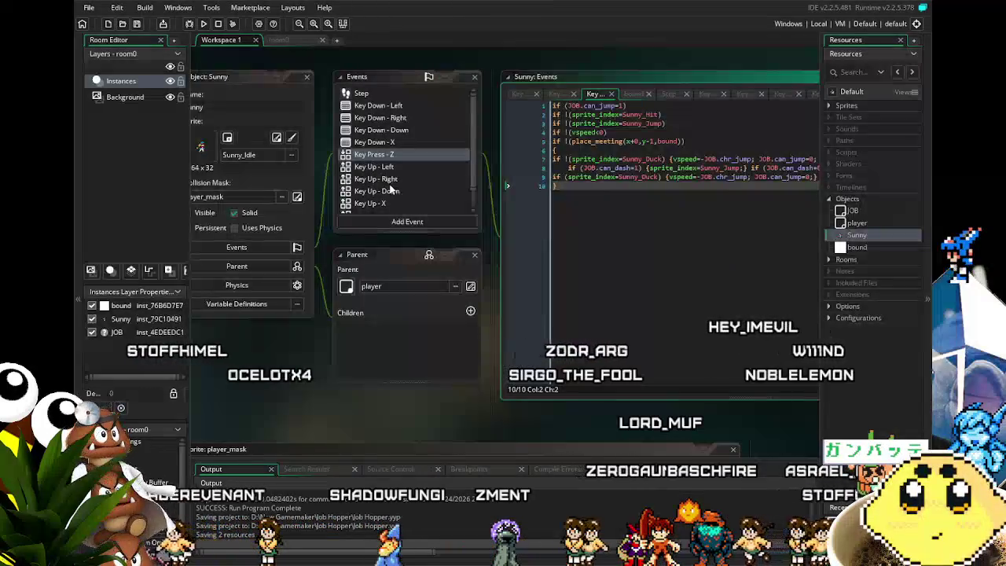
left_click(206, 26)
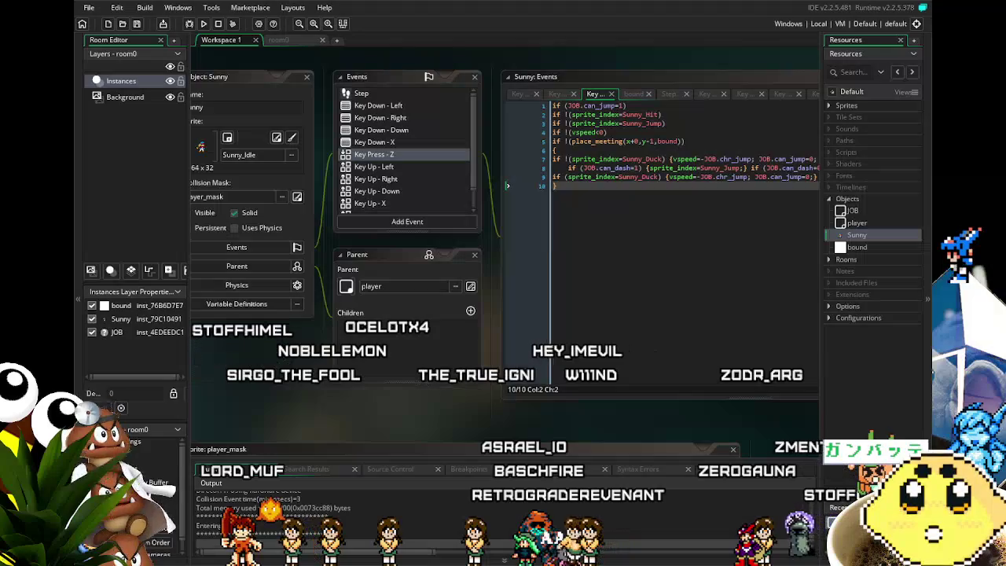
Run Sunny left and right in the test game.
key("Left")
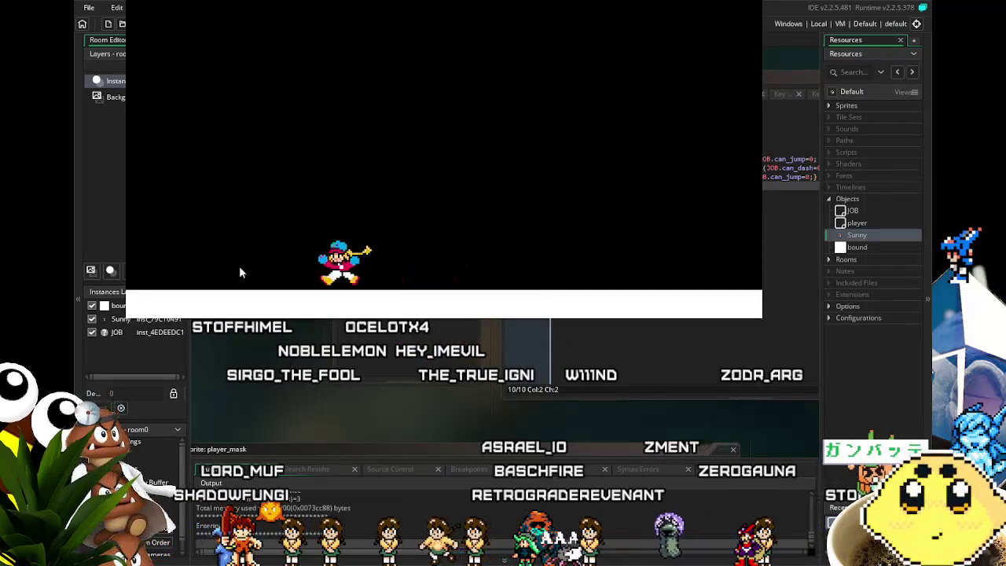
key("Right")
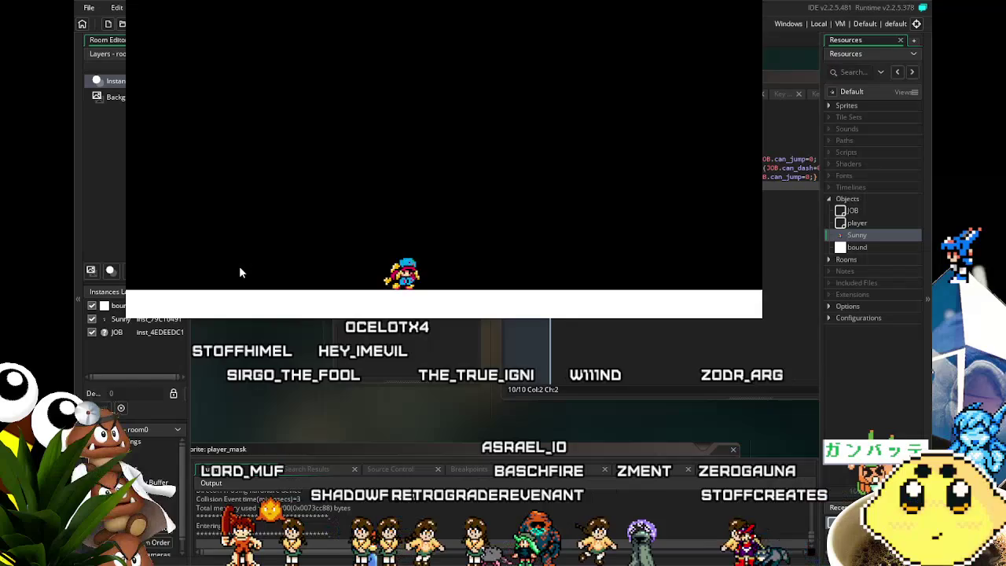
key("Left")
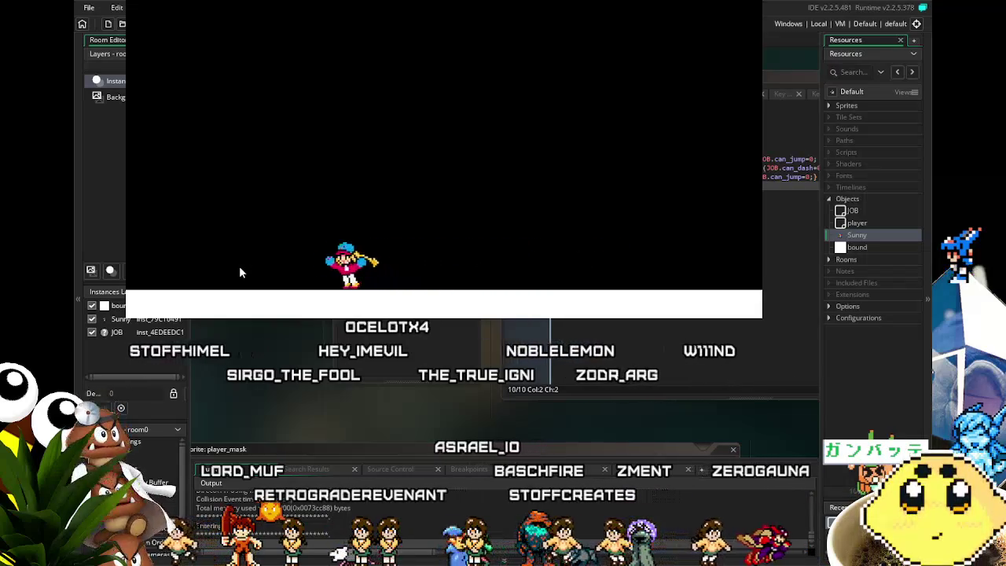
key("Right")
key("Right")
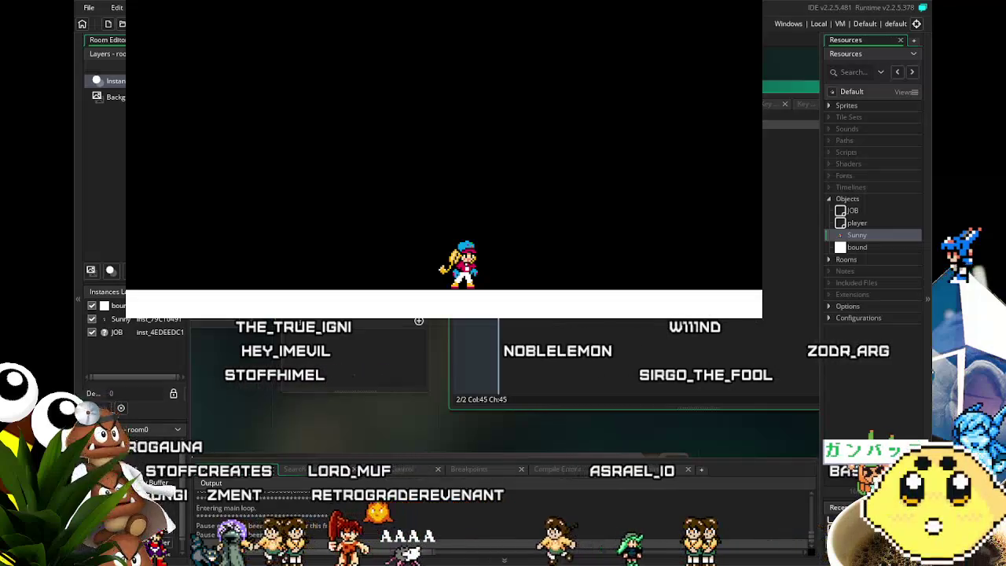
Append JOB.can_dash=1 to the Key Down - Down ducking line and save.
key("End")
type("= ")
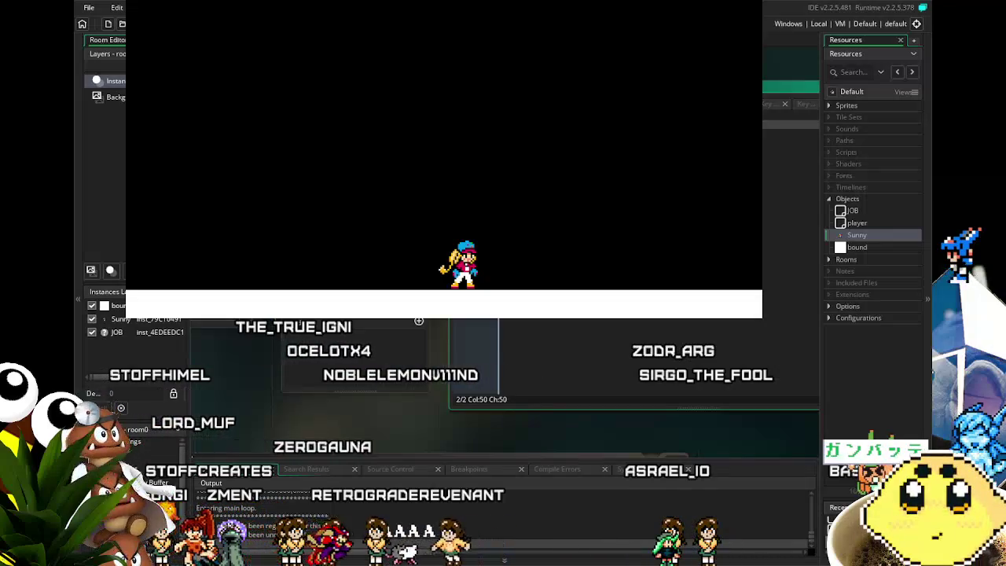
type("0; // hp")
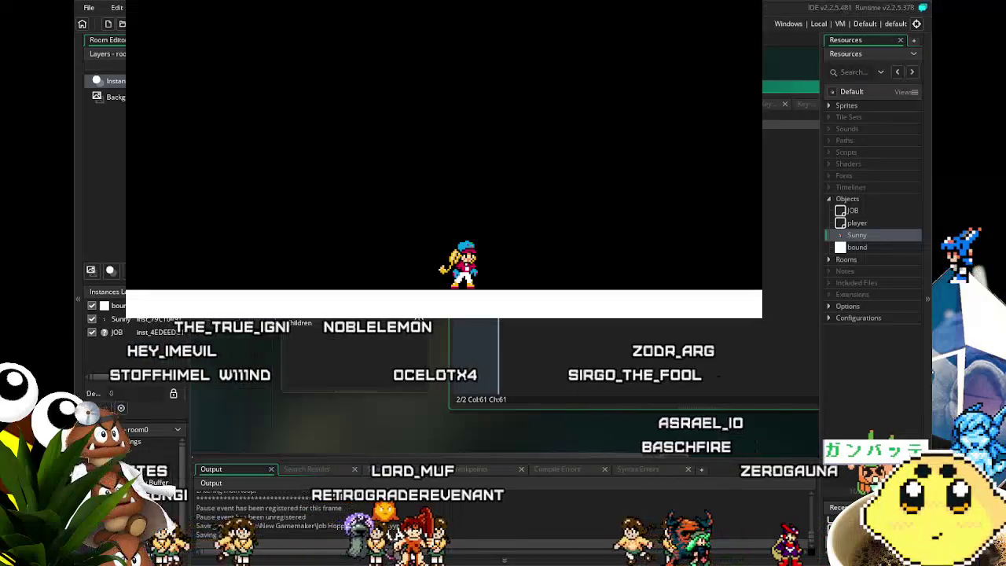
key("ctrl+s")
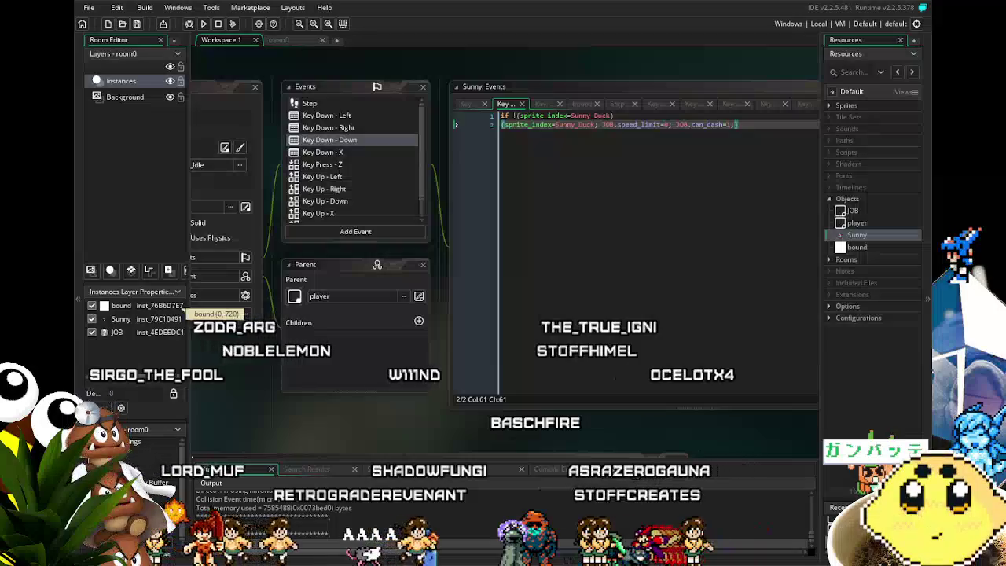
Make Sunny jump while running right and left, then close the game with Esc.
key("Right")
key("space")
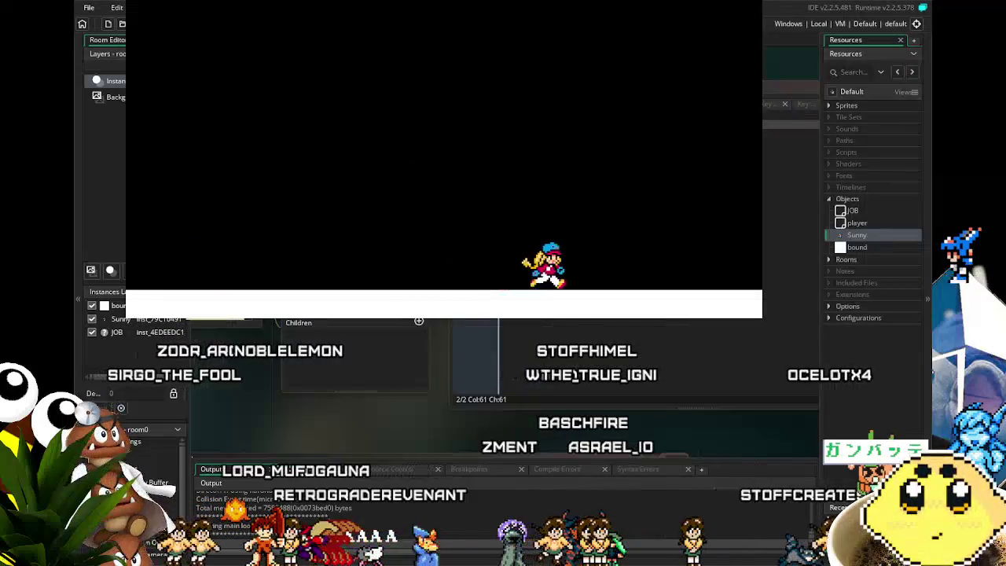
key("Left")
key("space")
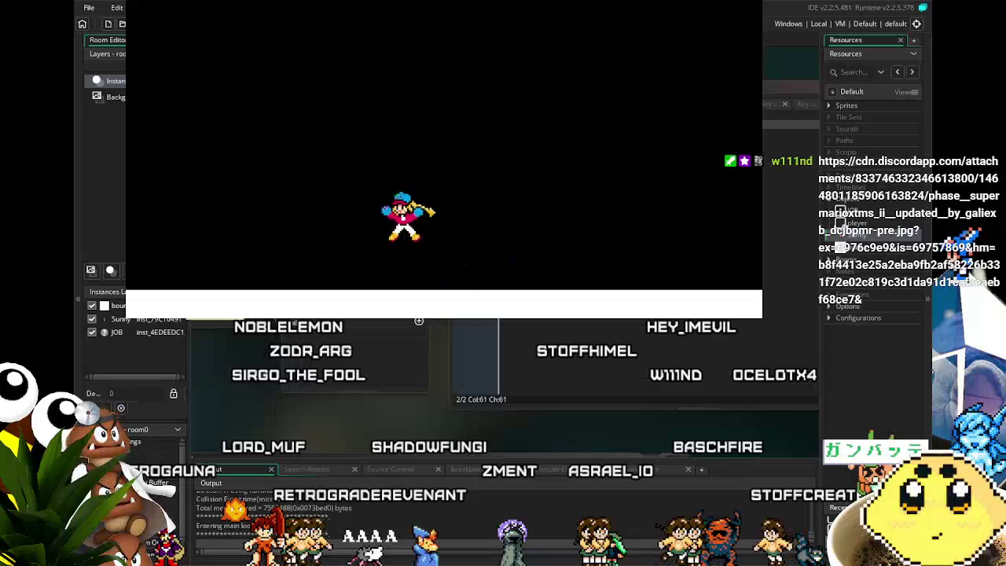
key("Right")
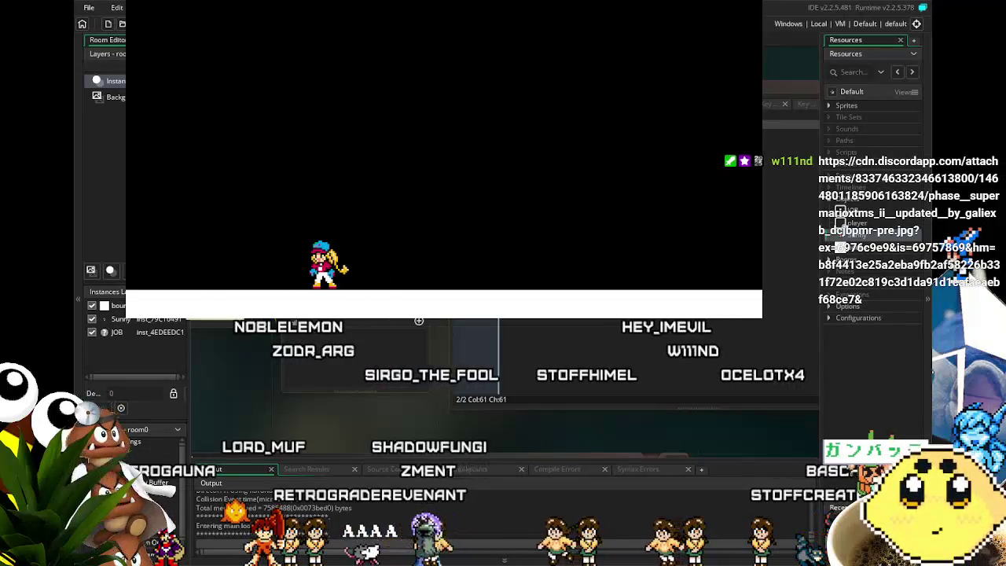
key("Escape")
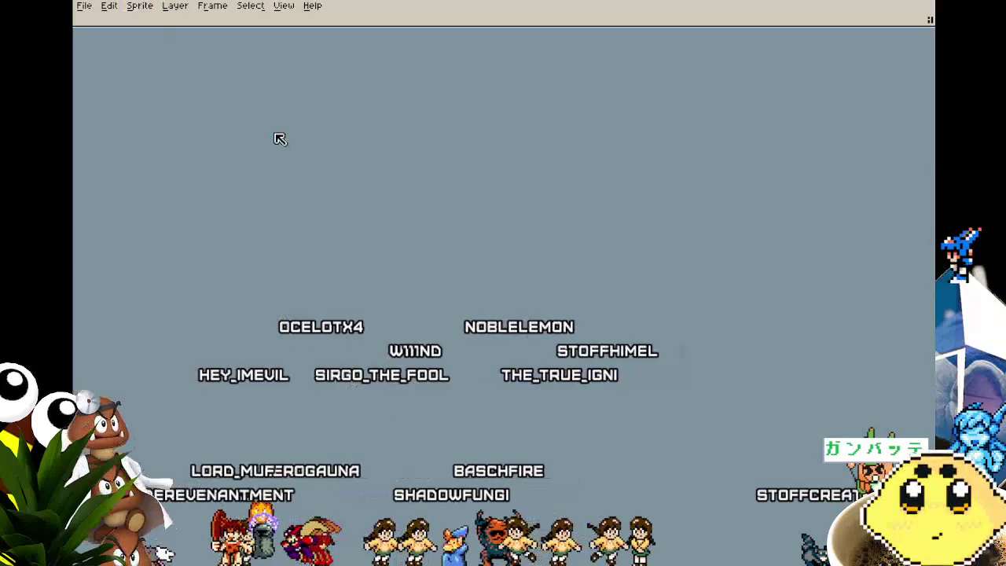
Create a new blank sprite with default settings and paste the sprite sheet into it.
left_click(84, 7)
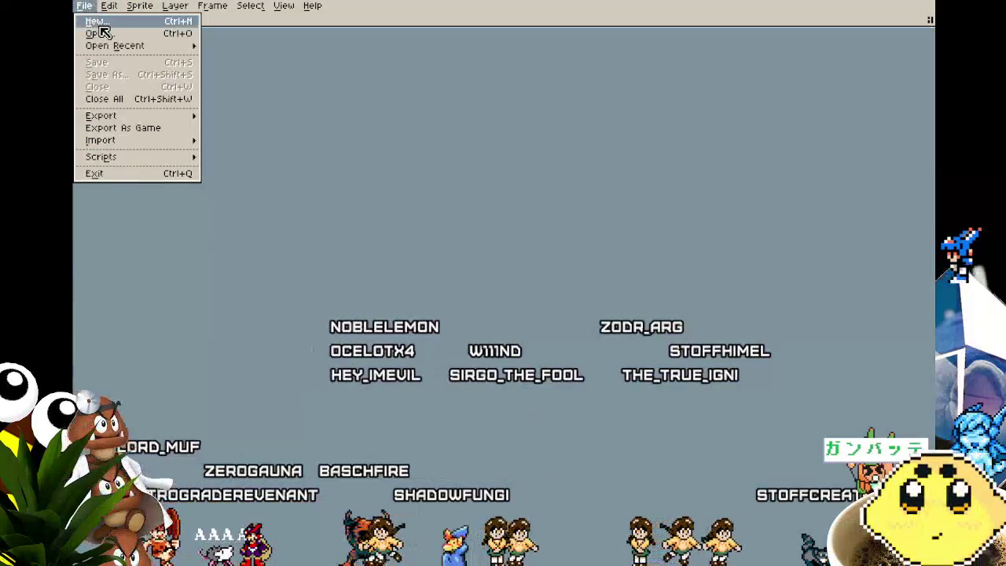
left_click(100, 24)
left_click(472, 385)
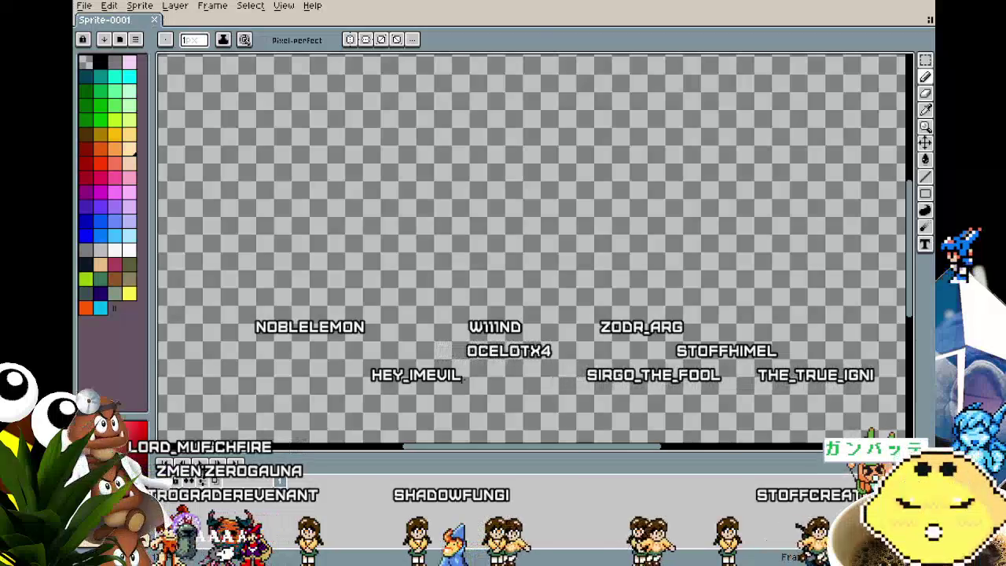
key("ctrl+v")
scroll(477, 379, "down", 1)
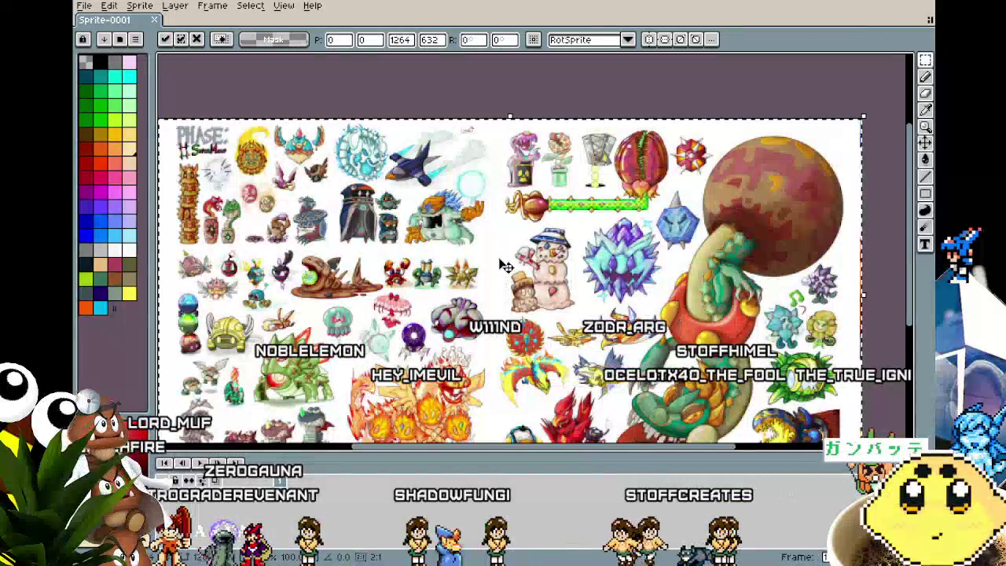
key("Return")
Fit the canvas to the window and pan across the upper and right side of the sheet.
scroll(503, 266, "up", 3)
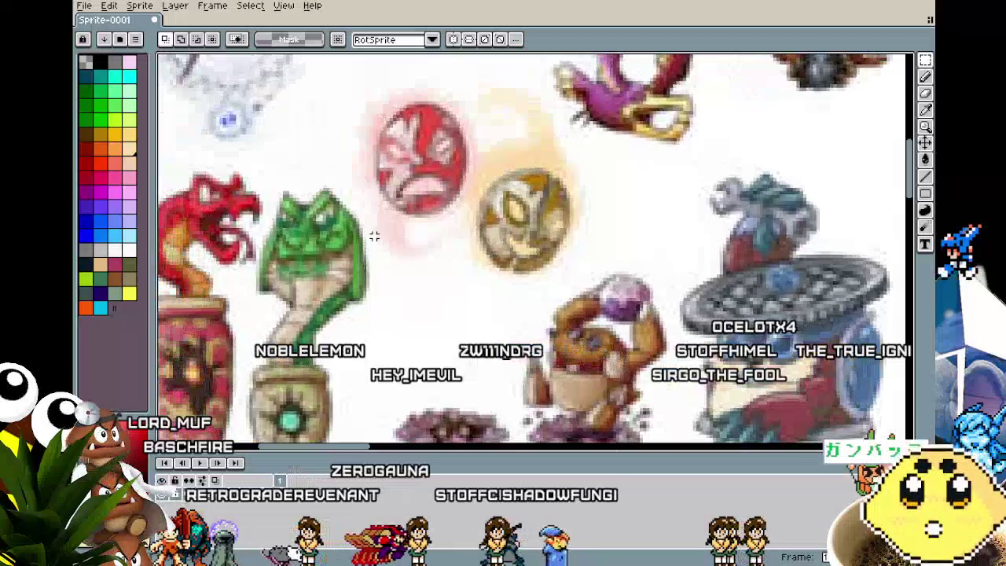
scroll(375, 320, "down", 2)
mouse_move(375, 320)
left_mouse_down()
mouse_move(348, 294)
mouse_move(319, 220)
left_mouse_up()
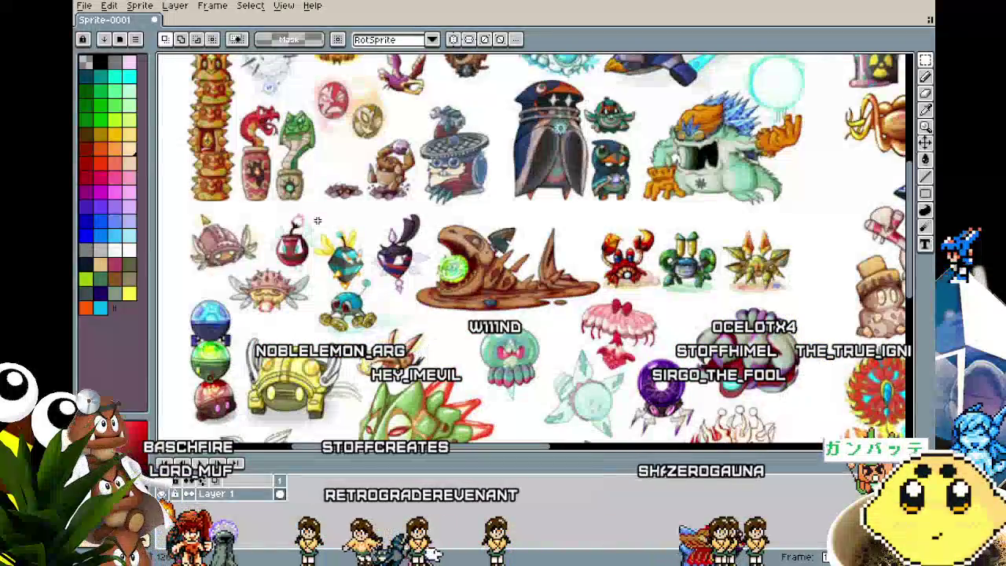
scroll(317, 221, "down", 1)
key("ctrl+f")
scroll(255, 229, "up", 1)
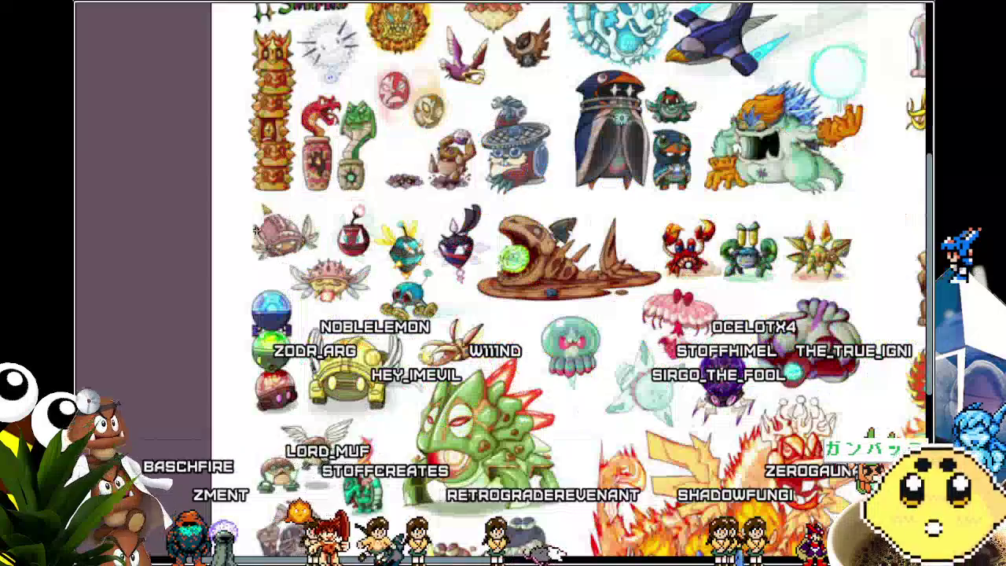
mouse_move(339, 228)
left_mouse_down()
mouse_move(236, 229)
mouse_move(213, 314)
left_mouse_up()
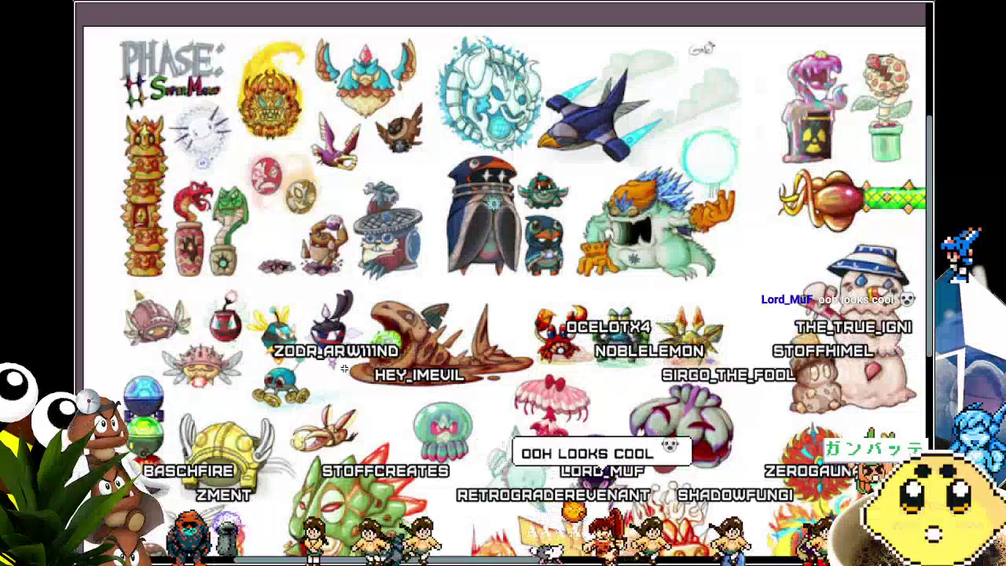
left_click_drag(544, 453, 233, 445)
left_click_drag(460, 435, 385, 428)
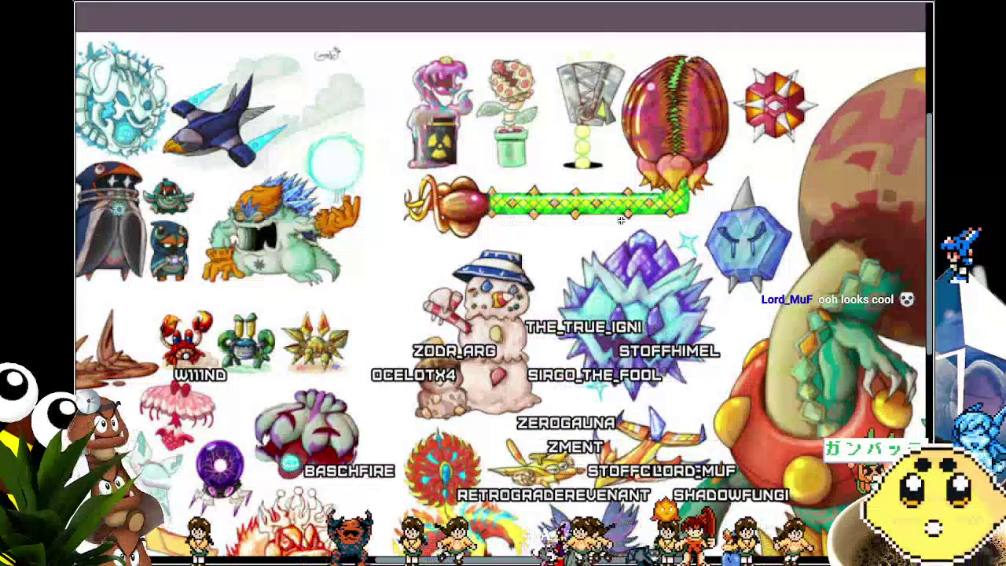
Pan over the lower part and left-hand creatures of the sheet.
scroll(517, 266, "up", 3)
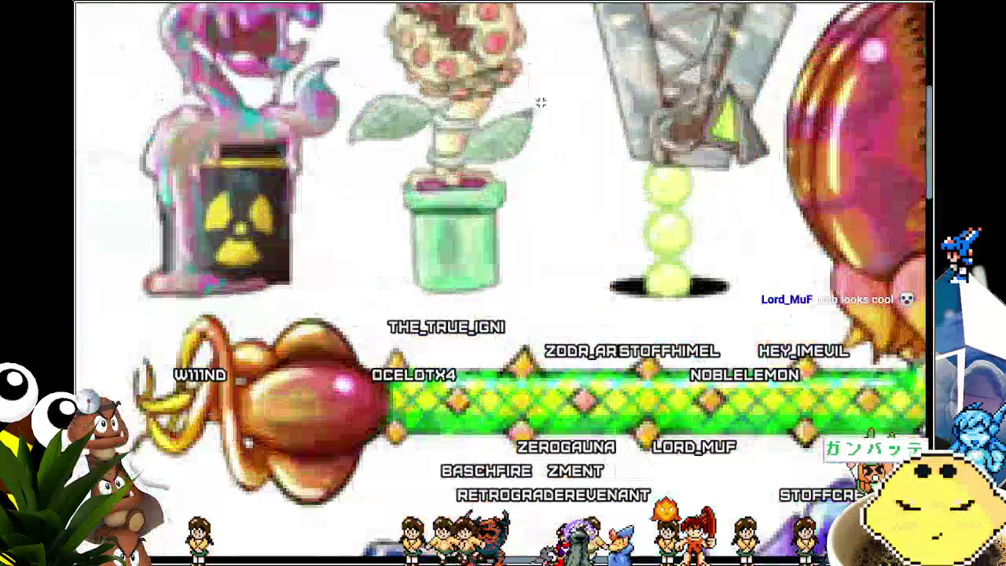
scroll(496, 418, "down", 3)
left_click_drag(496, 418, 473, 338)
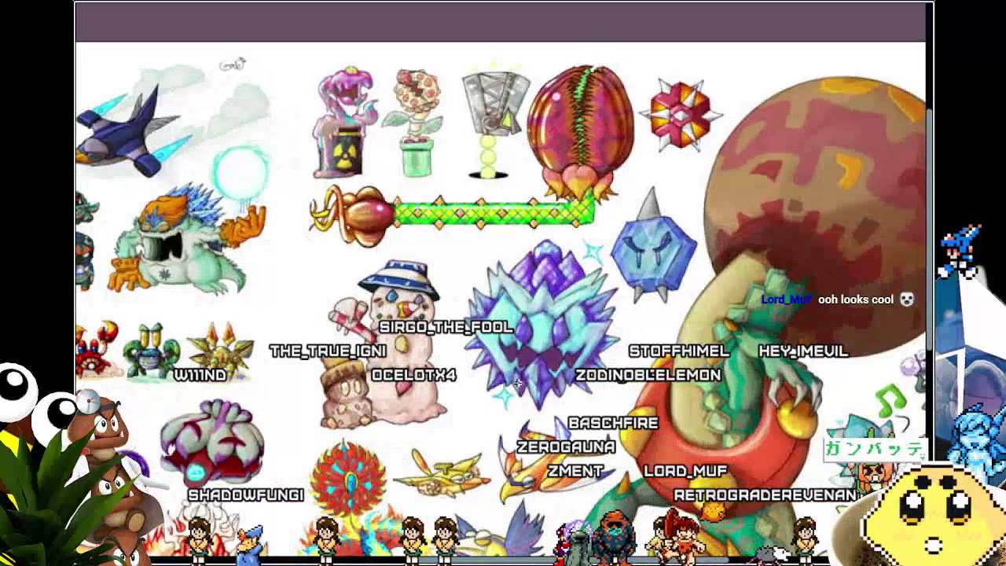
left_click_drag(517, 382, 605, 384)
left_click_drag(474, 381, 458, 368)
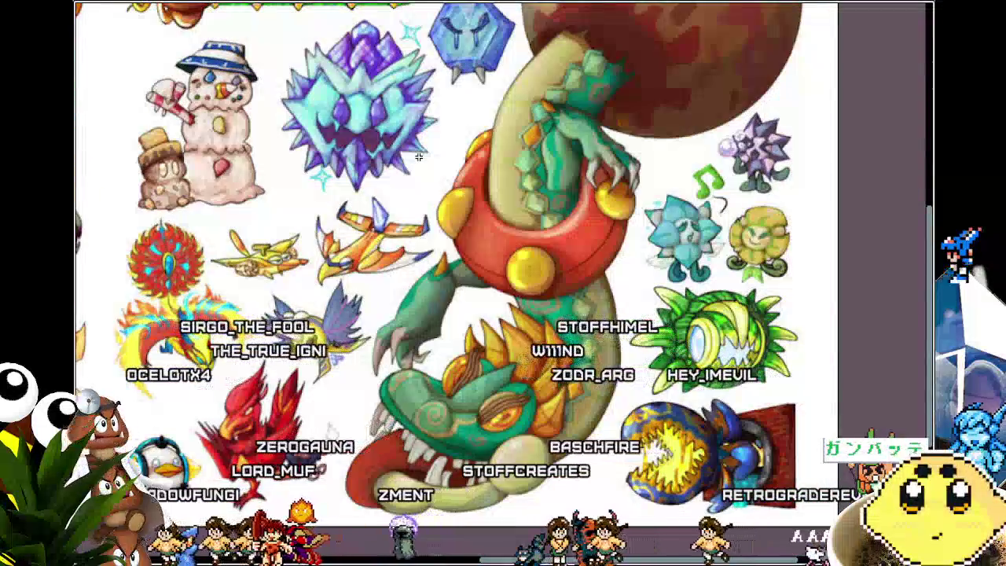
left_click_drag(419, 156, 488, 155)
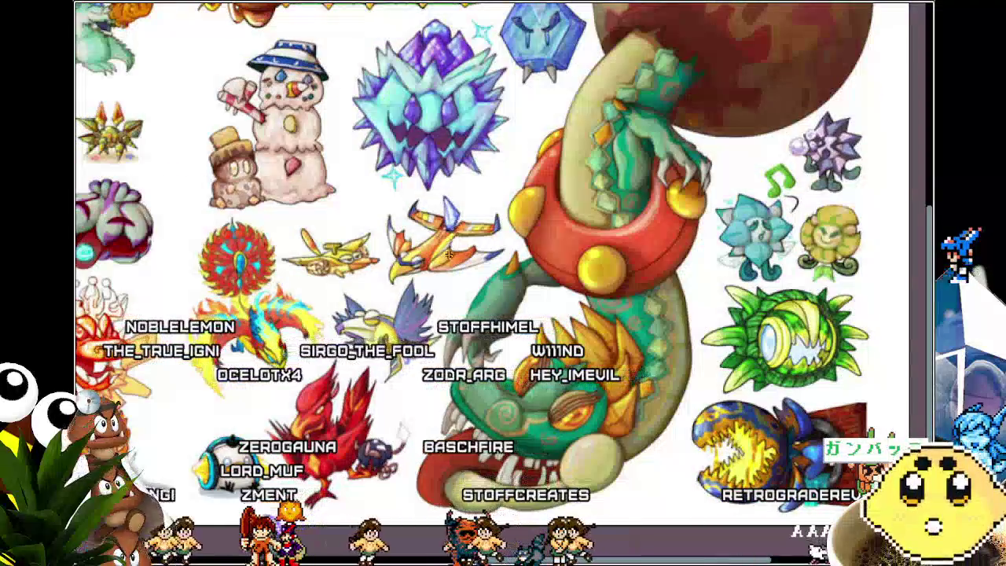
left_click_drag(454, 258, 488, 260)
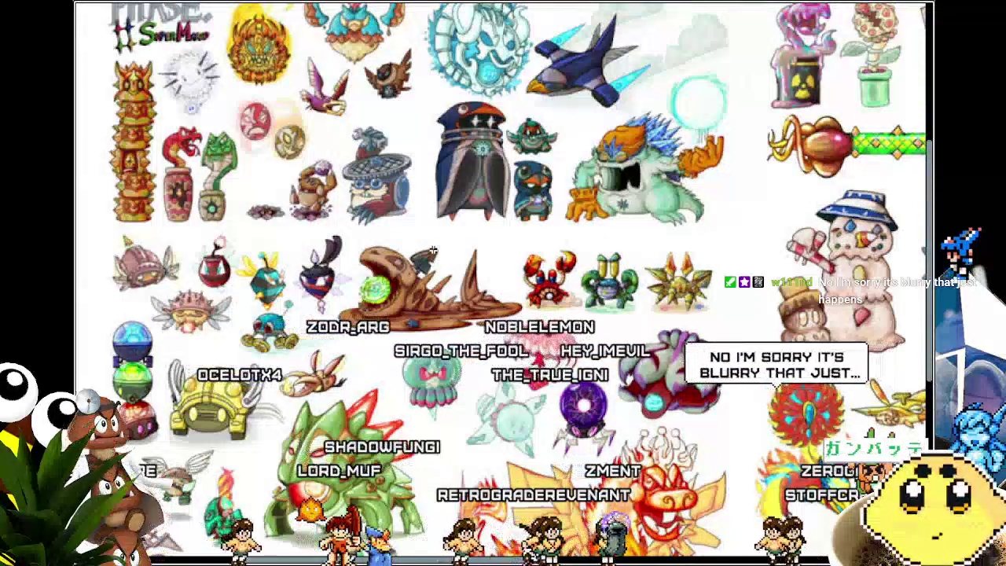
Finish panning over the artwork, then shift GameMaker's workspace to reveal Sunny's object panel.
mouse_move(433, 251)
left_mouse_down()
mouse_move(434, 296)
mouse_move(438, 273)
left_mouse_up()
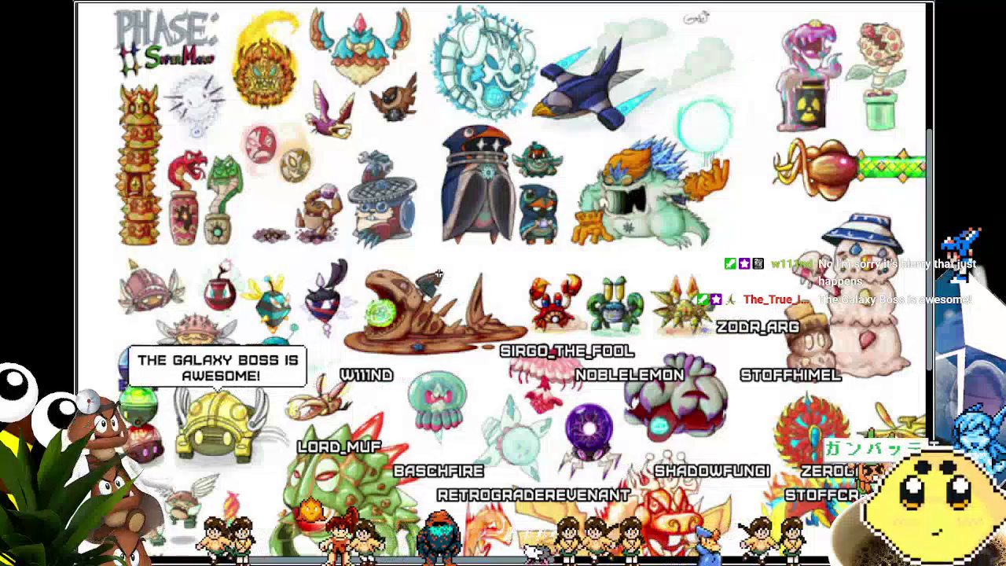
left_click_drag(428, 415, 447, 275)
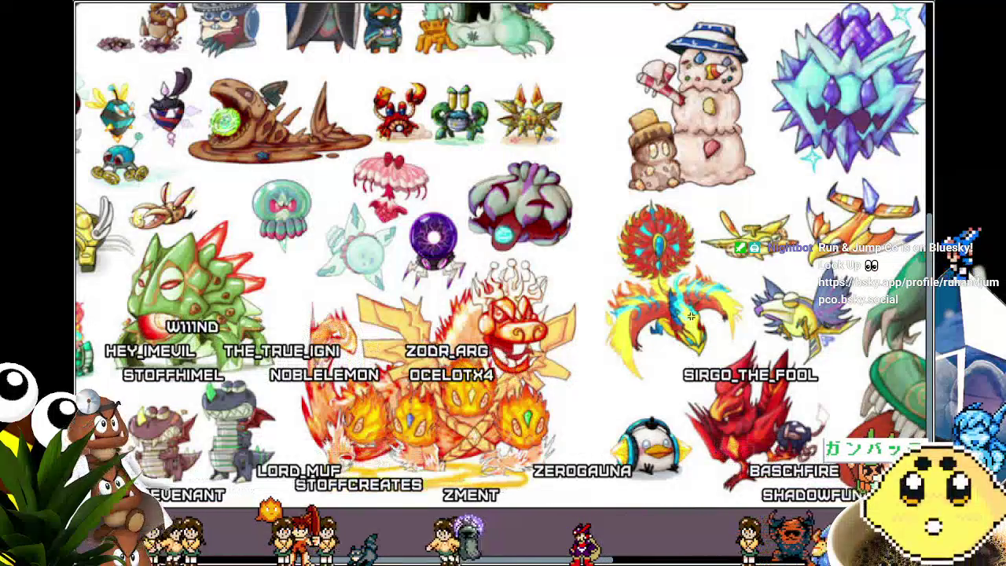
mouse_move(675, 339)
left_mouse_down()
mouse_move(620, 411)
mouse_move(621, 458)
mouse_move(601, 496)
left_mouse_up()
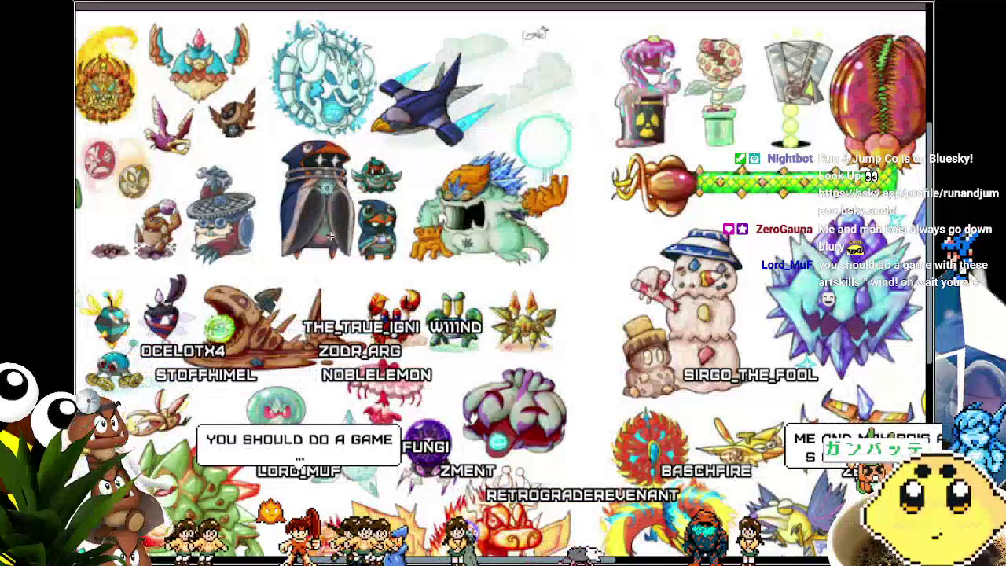
scroll(330, 236, "up", 3)
left_click_drag(331, 240, 338, 360)
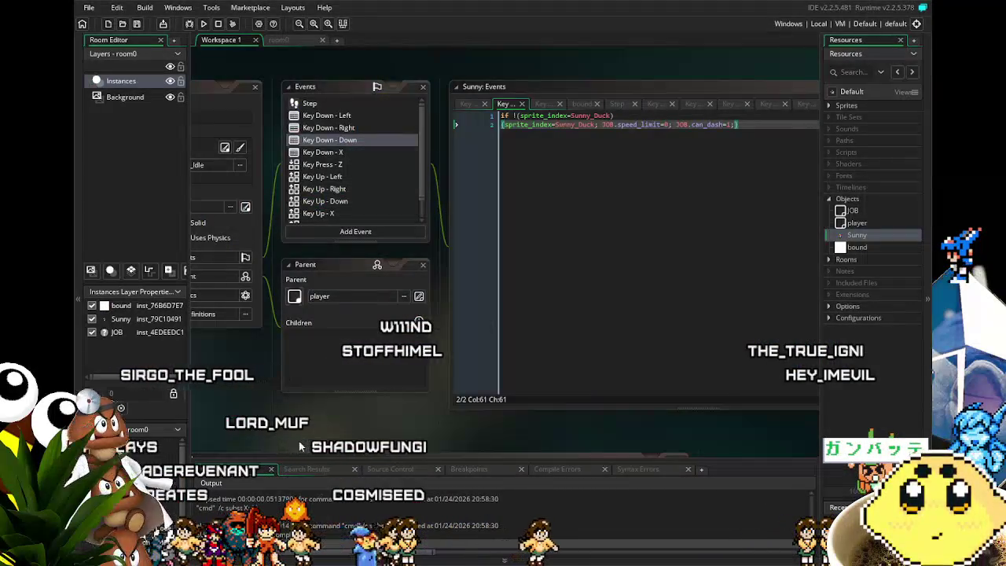
left_click_drag(374, 408, 412, 408)
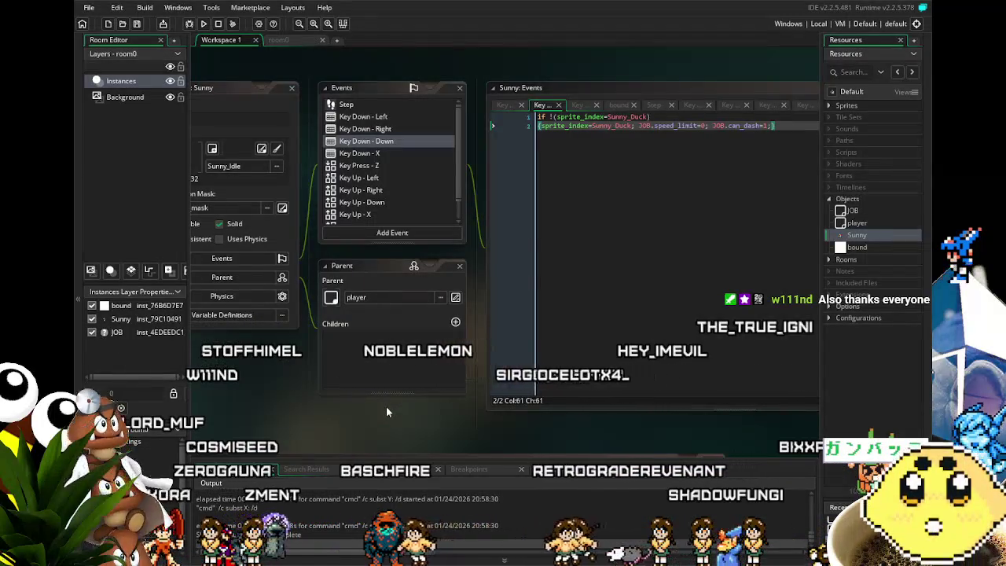
Reposition the workspace around Sunny's Events list and open the Step event code.
scroll(372, 419, "left", 2)
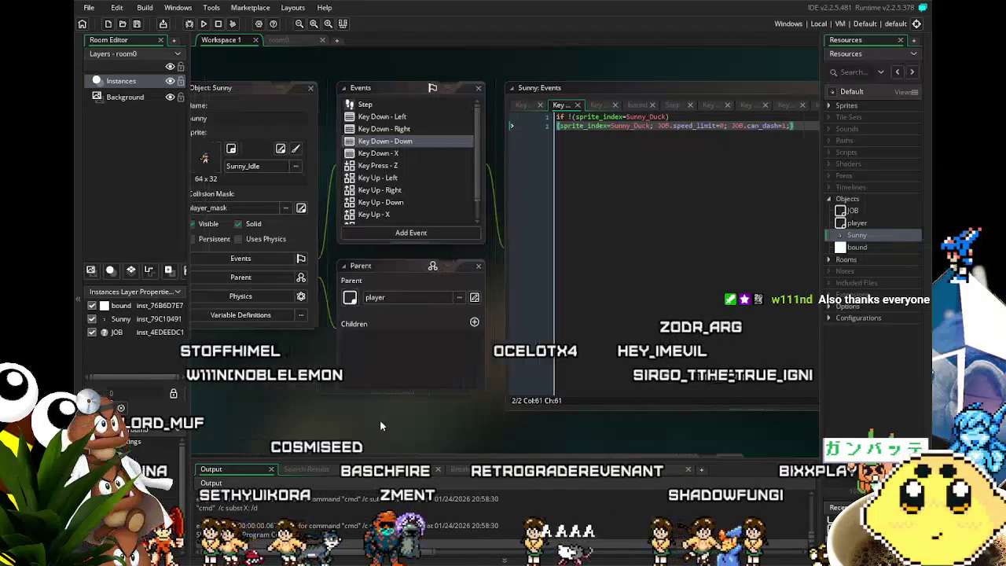
left_click_drag(319, 334, 299, 369)
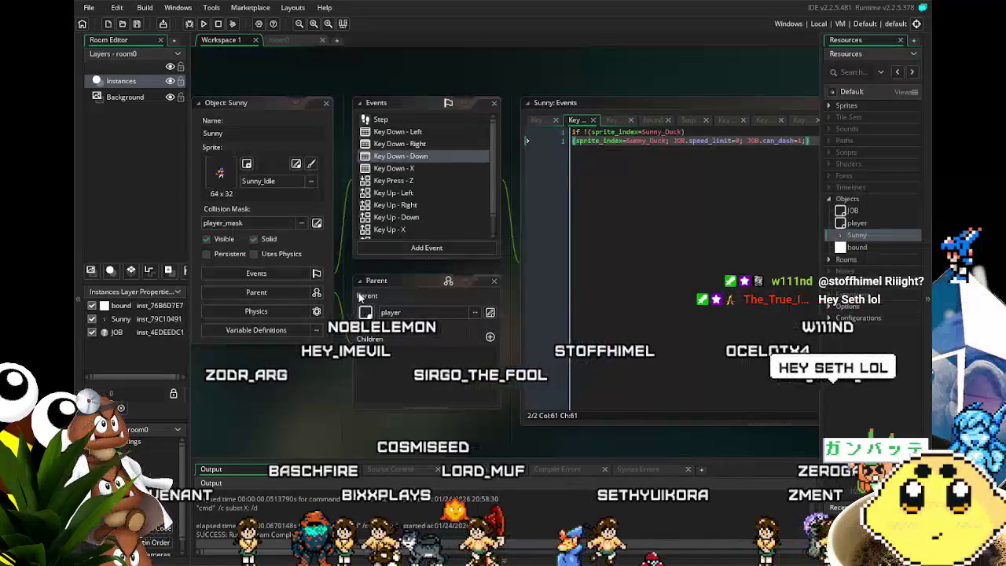
scroll(367, 298, "up", 2)
left_click_drag(367, 298, 343, 223)
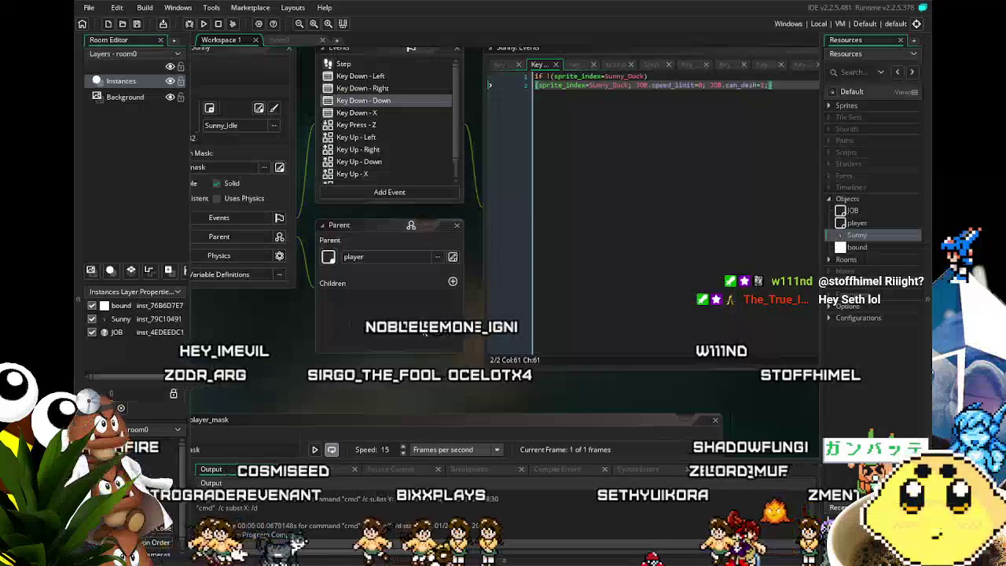
left_click_drag(338, 216, 357, 287)
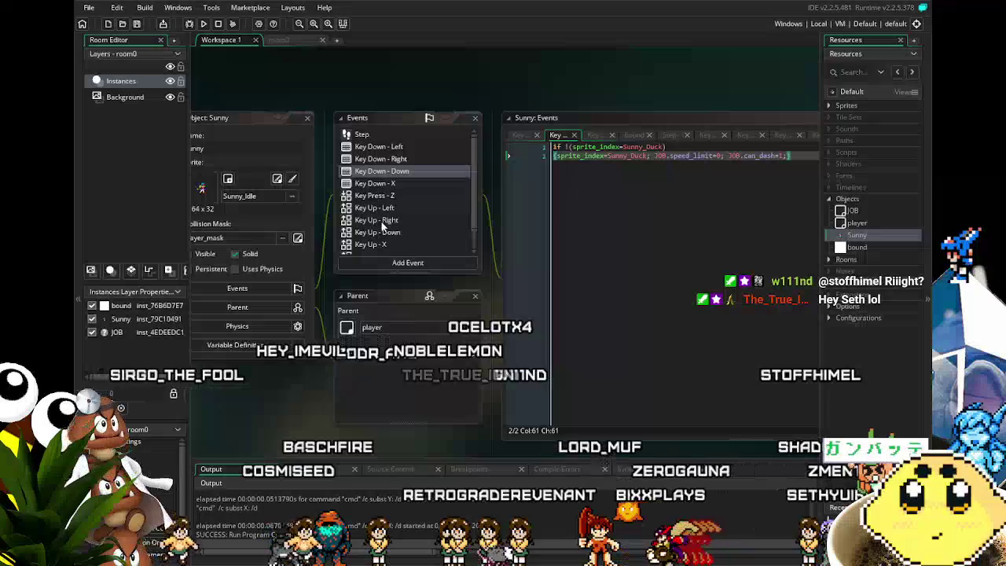
scroll(384, 162, "down", 1)
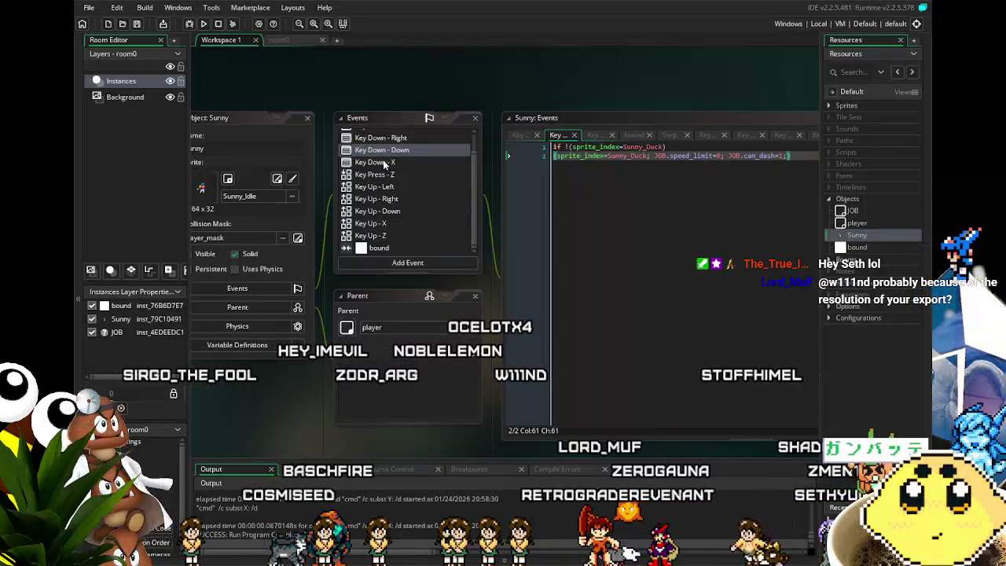
scroll(385, 163, "up", 2)
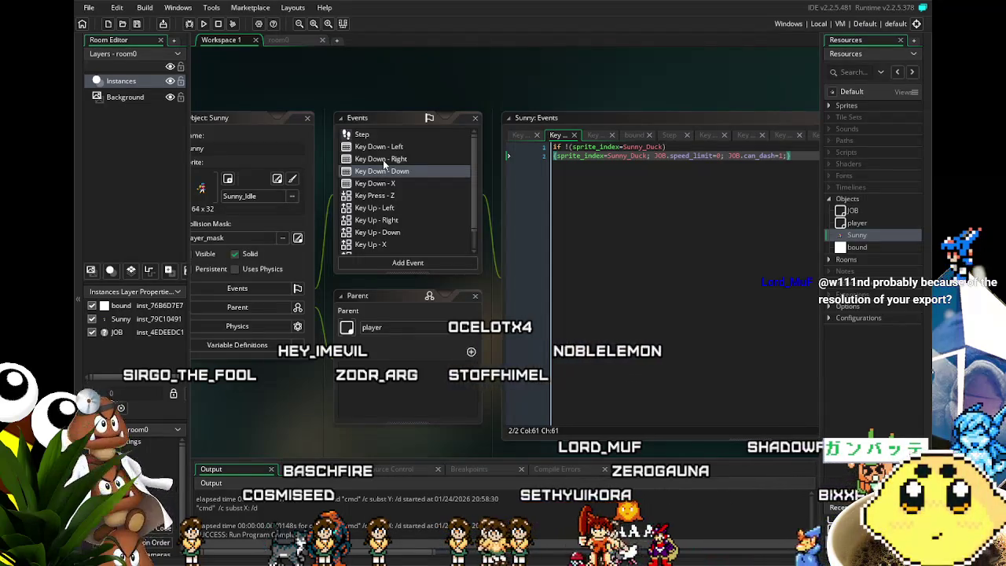
left_click(363, 136)
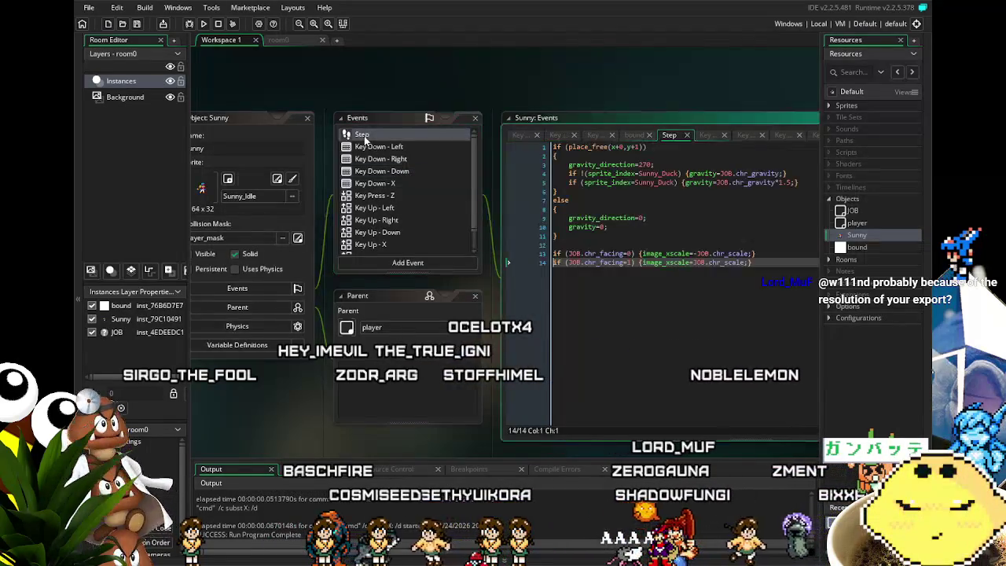
Step through Sunny's Key Down - Left, Right, Down and X event code.
left_click(615, 315)
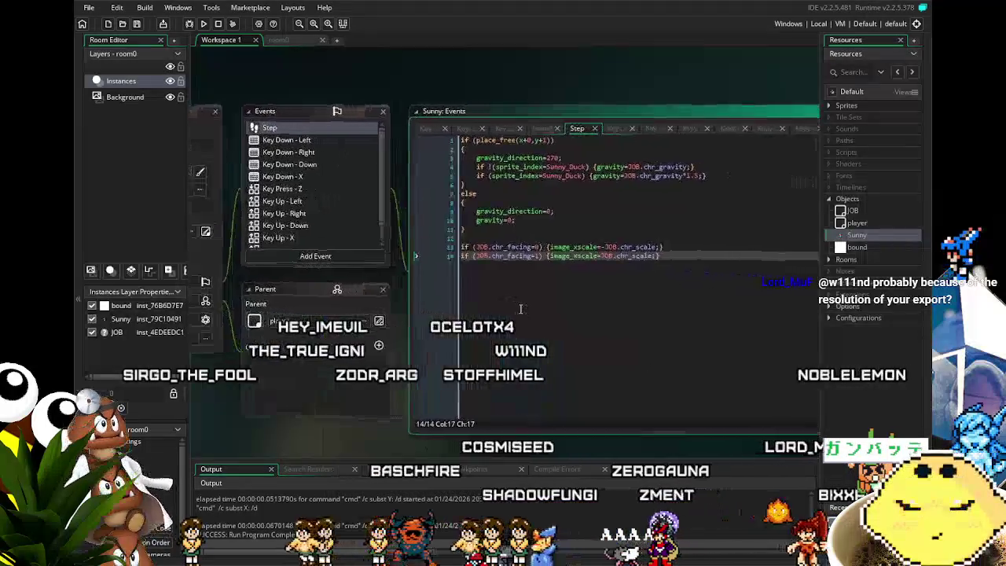
left_click(281, 139)
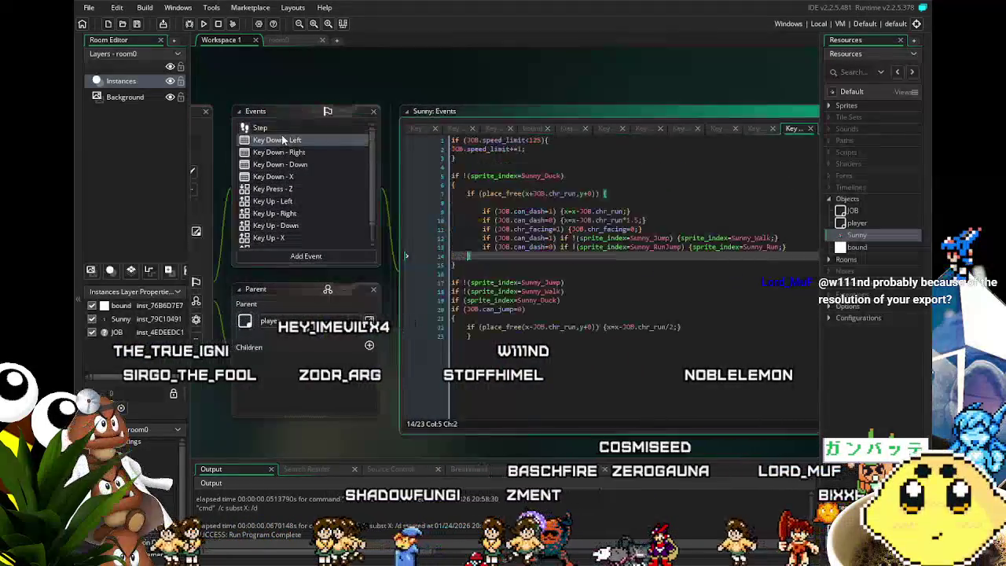
left_click(285, 151)
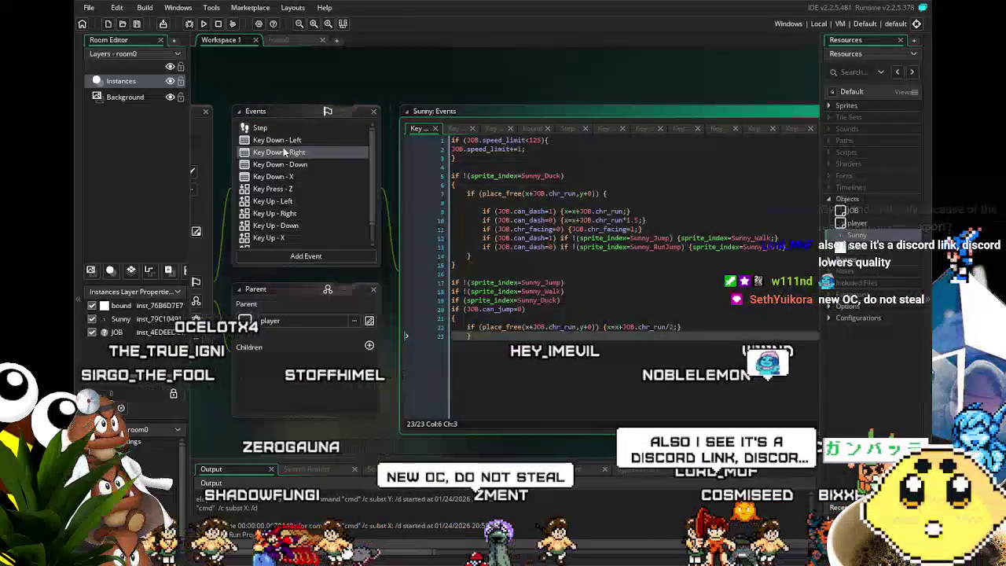
left_click(286, 165)
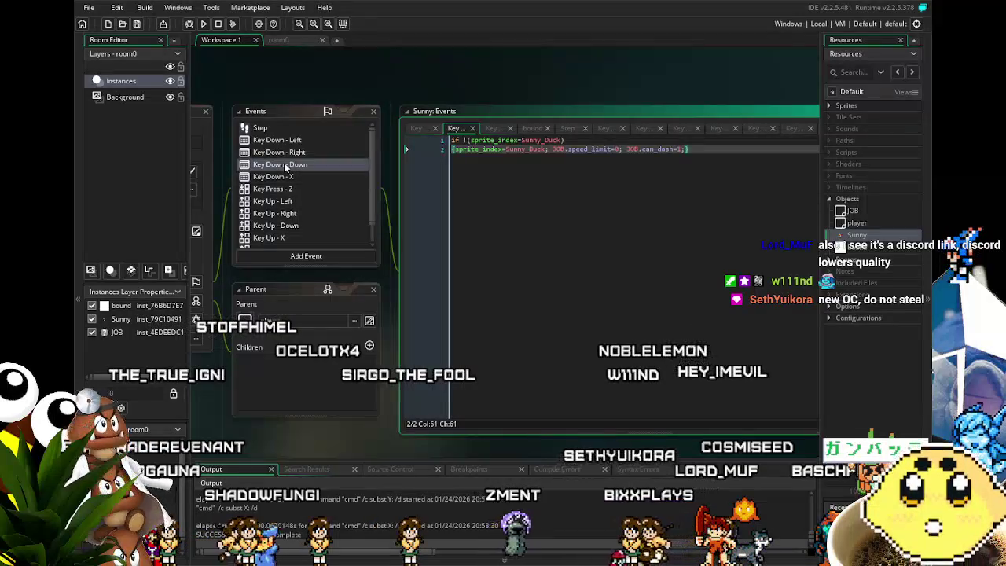
left_click(274, 177)
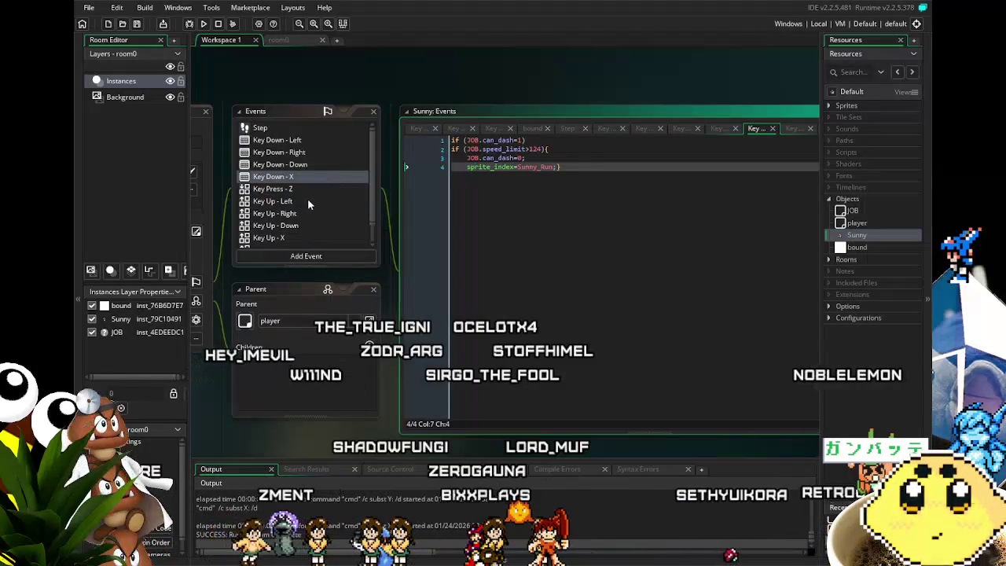
Revisit the Step event code, then view the Key Press - Z jump code.
left_click_drag(258, 272, 293, 279)
scroll(337, 210, "down", 2)
scroll(337, 210, "up", 2)
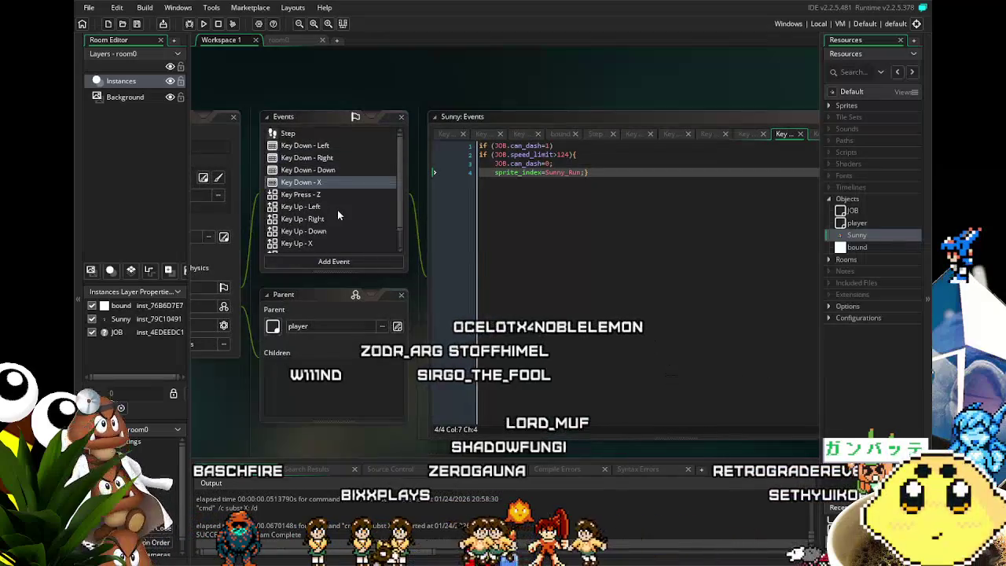
left_click(307, 135)
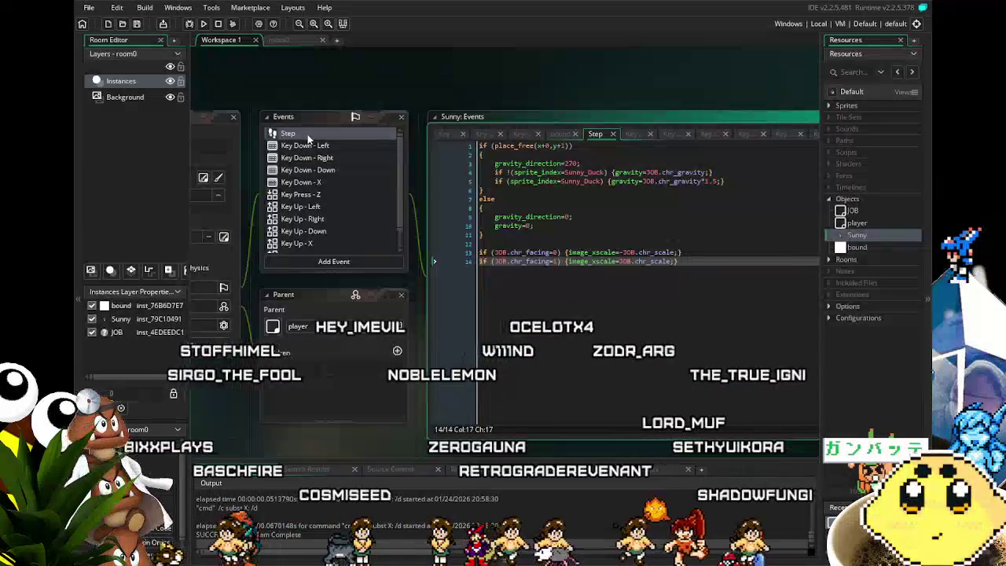
scroll(314, 202, "down", 2)
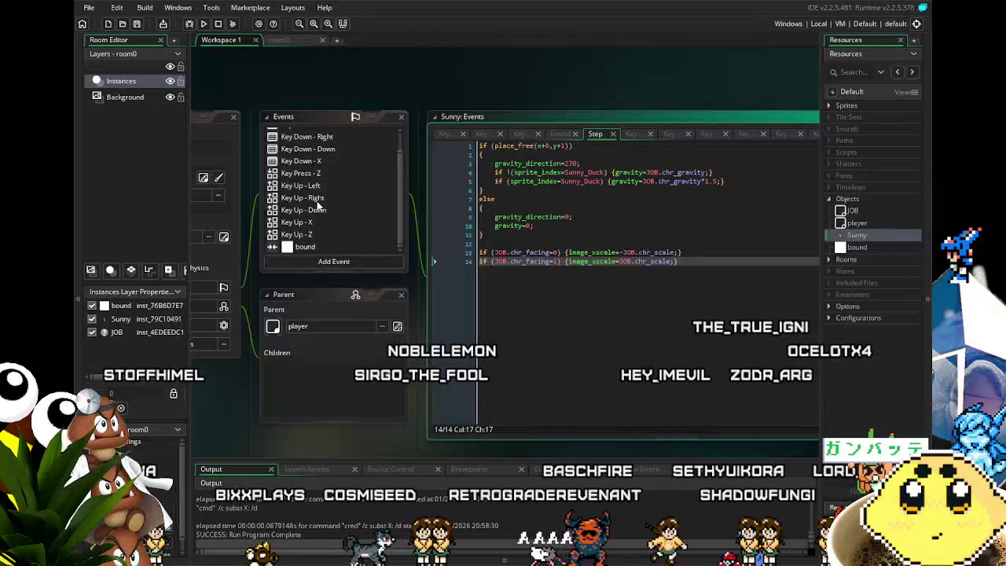
scroll(318, 205, "up", 2)
scroll(319, 206, "down", 2)
left_click(324, 168)
mouse_move(499, 338)
left_mouse_down()
mouse_move(426, 327)
mouse_move(398, 345)
left_mouse_up()
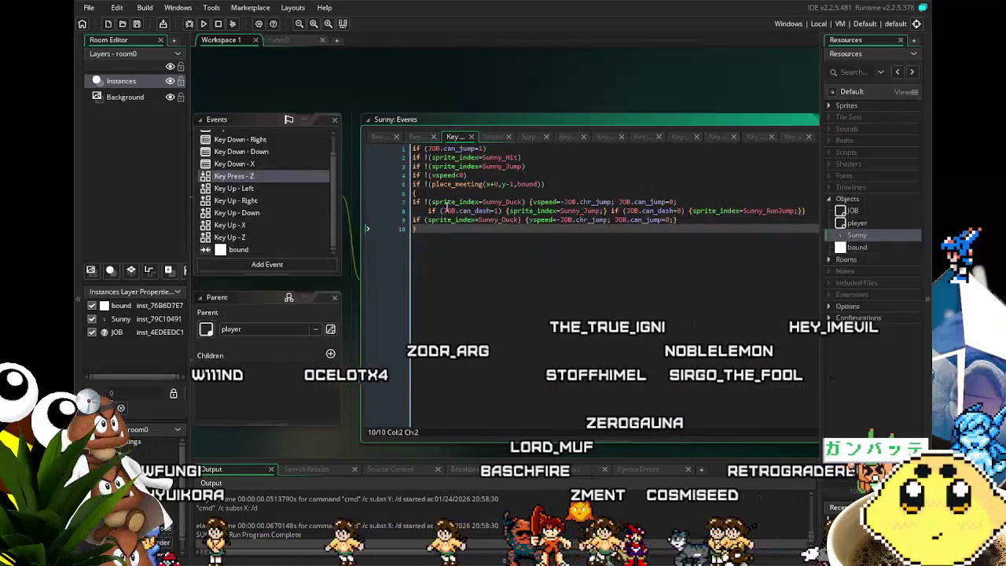
View Key Up - Left, Key Up - Right, Key Down - Left, then Key Down - Right code.
left_click(250, 189)
left_click(258, 201)
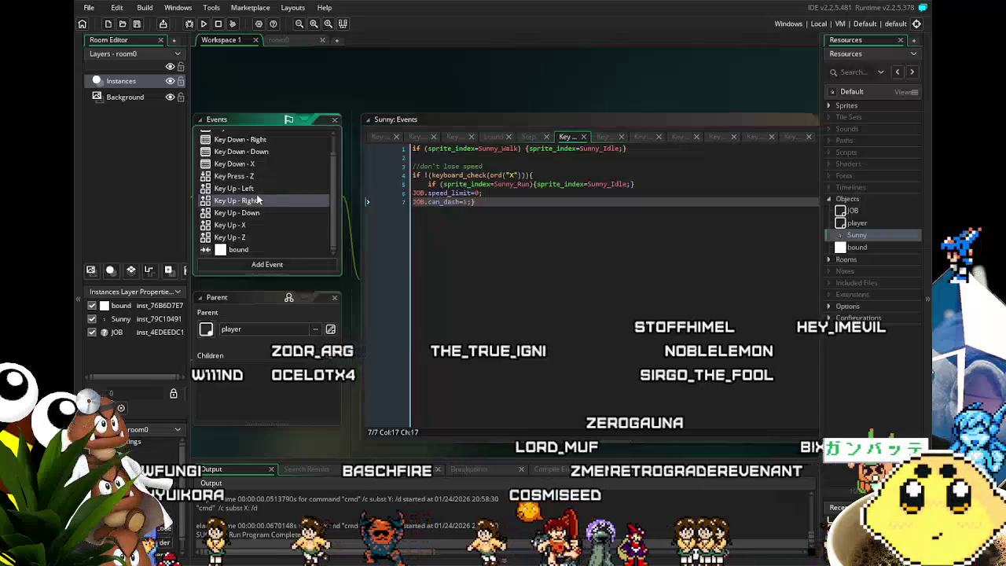
scroll(256, 198, "up", 1)
left_click(251, 148)
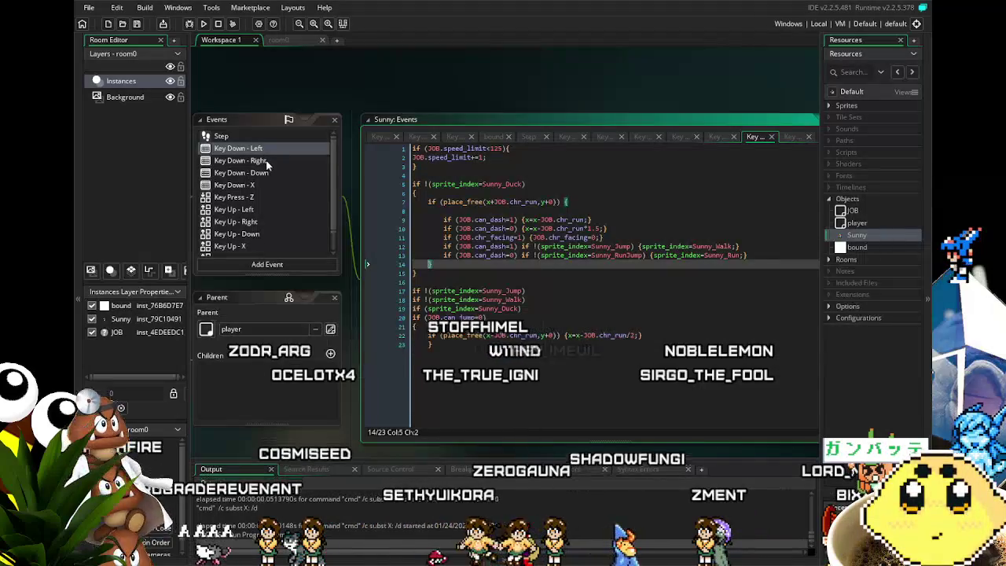
left_click(260, 161)
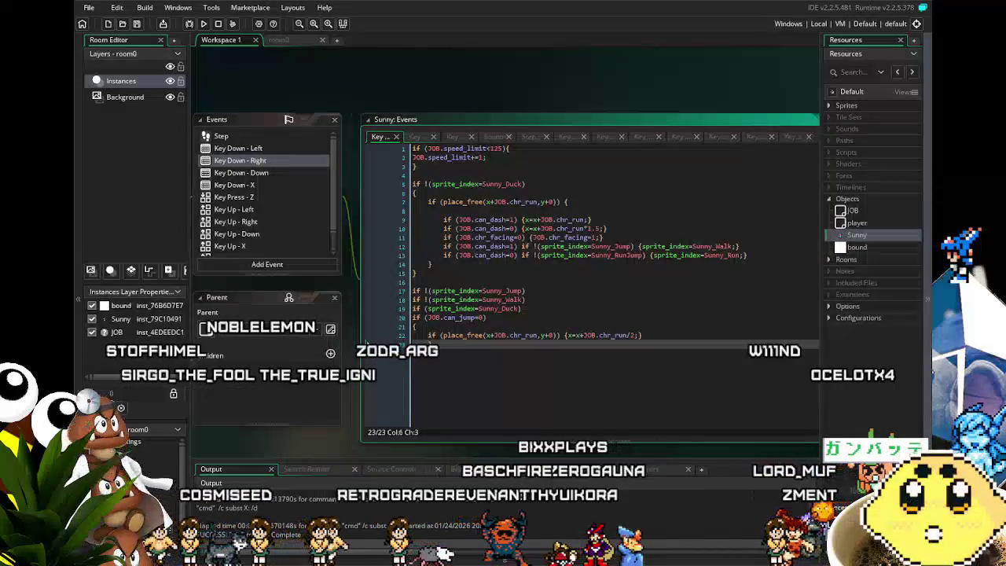
left_click_drag(340, 445, 354, 352)
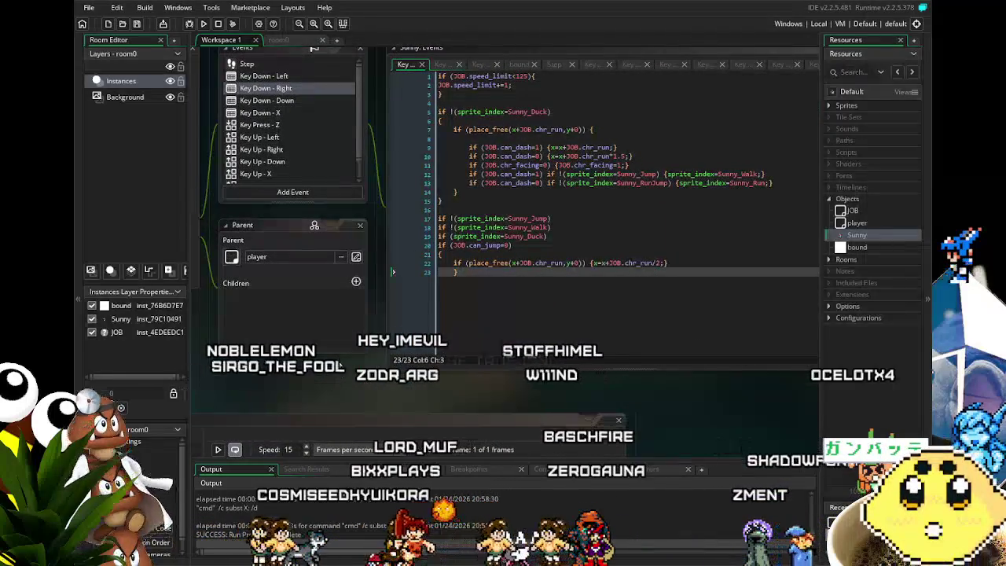
scroll(298, 115, "down", 2)
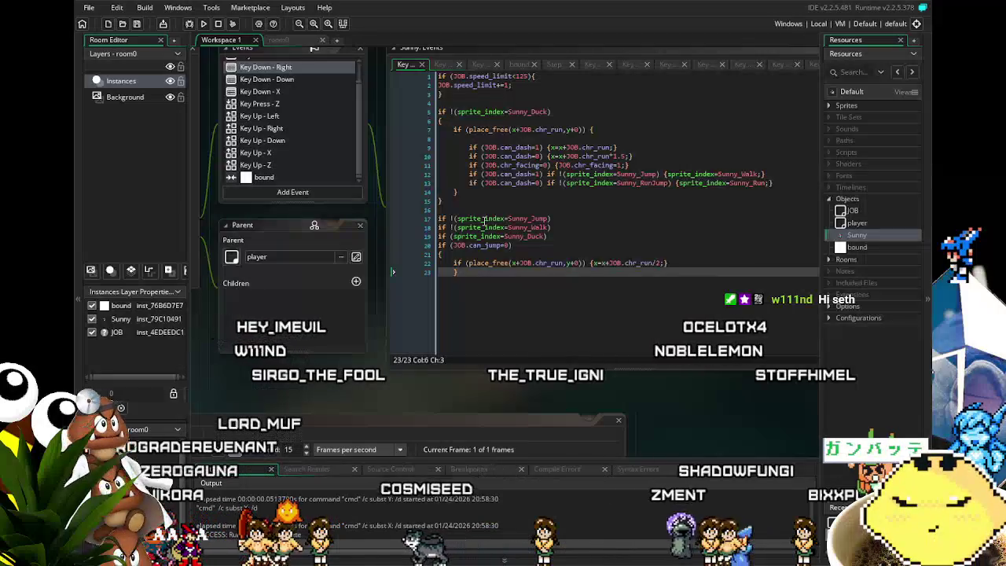
left_click_drag(330, 374, 380, 383)
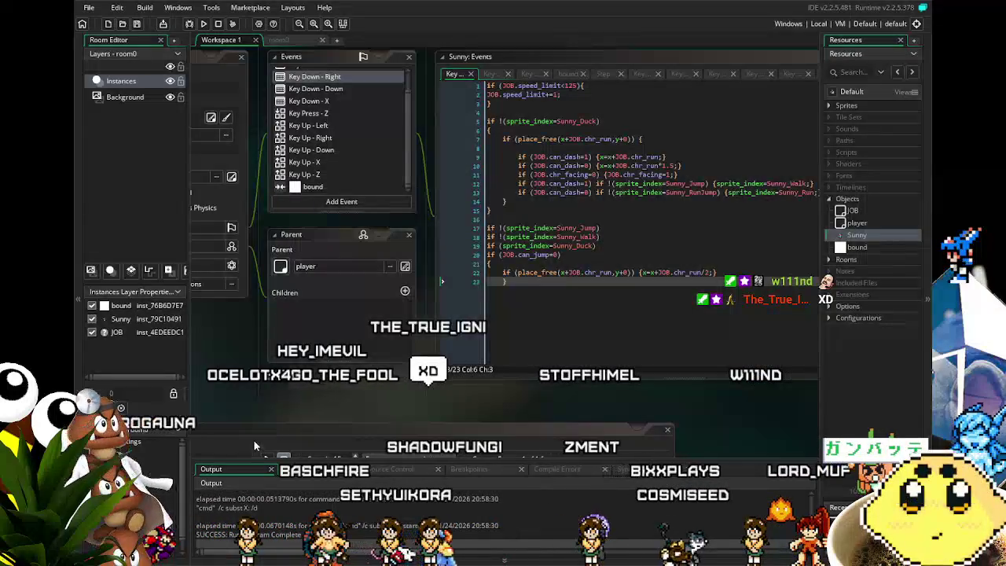
Scroll the workspace and Events list back up and open Sunny's Step event code.
scroll(353, 471, "left", 2)
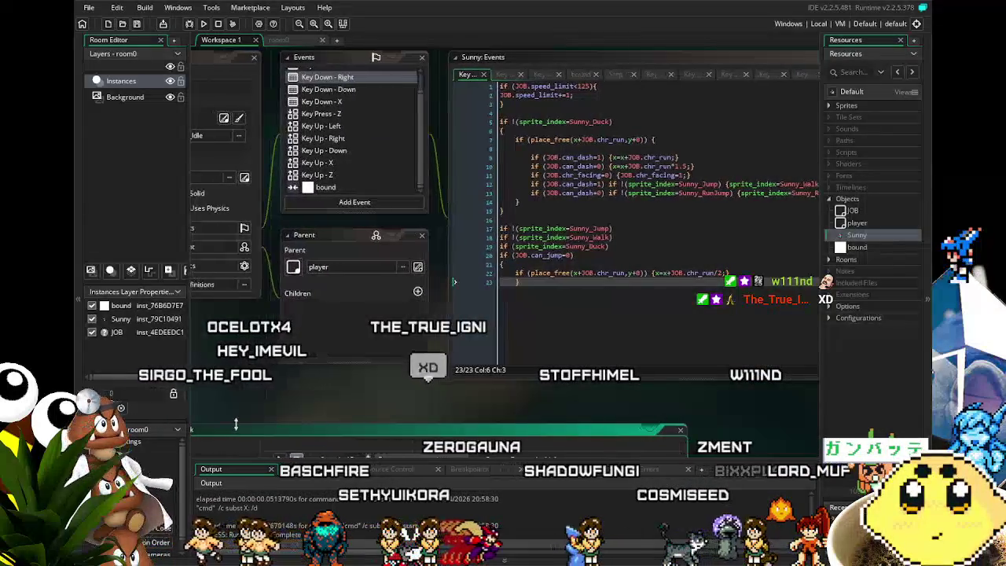
scroll(337, 392, "left", 3)
scroll(337, 391, "up", 1)
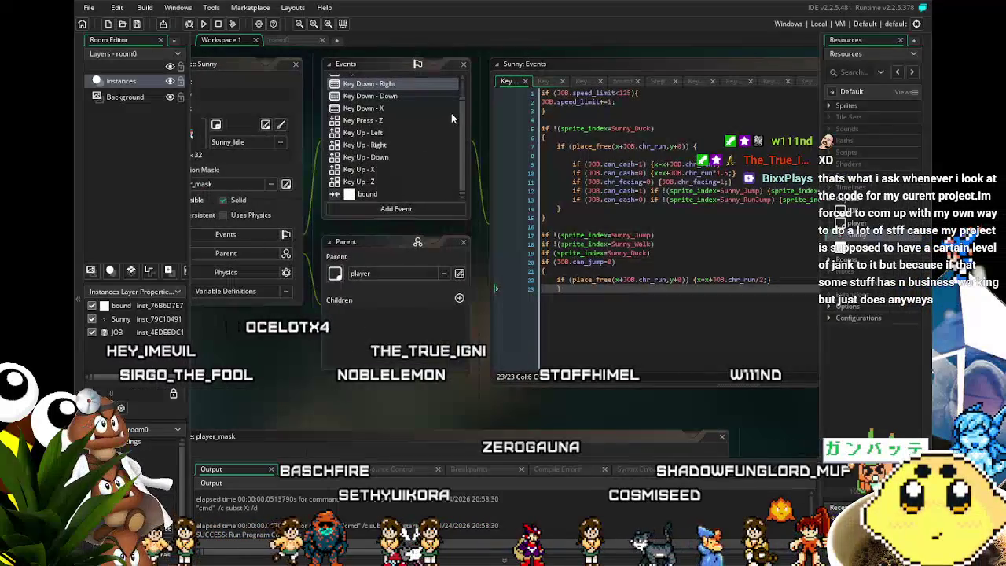
scroll(413, 115, "up", 1)
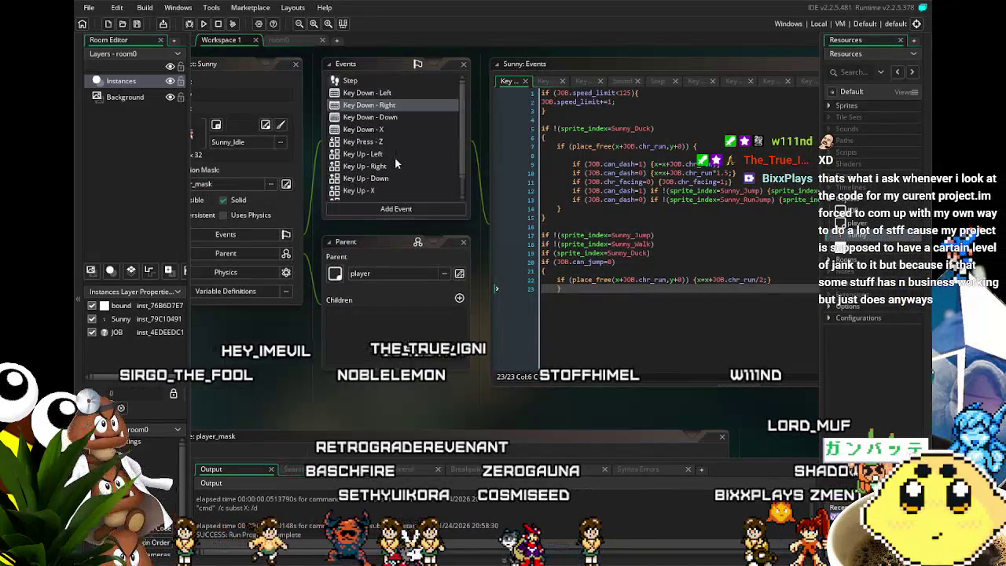
left_click(393, 83)
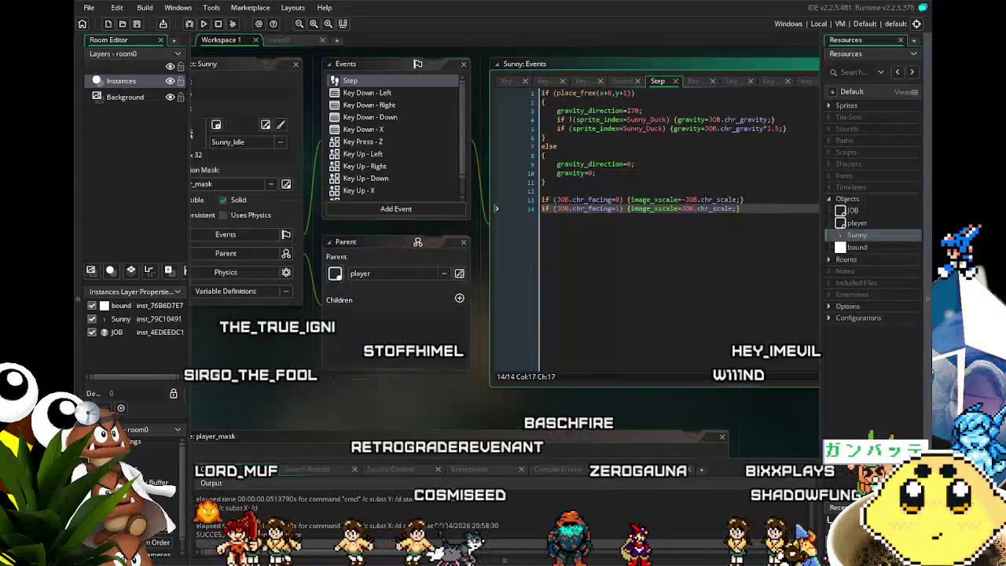
Review Sunny's Key Down - X, Key Up - Down and Key Down - Left code, then run the game.
left_click(443, 351)
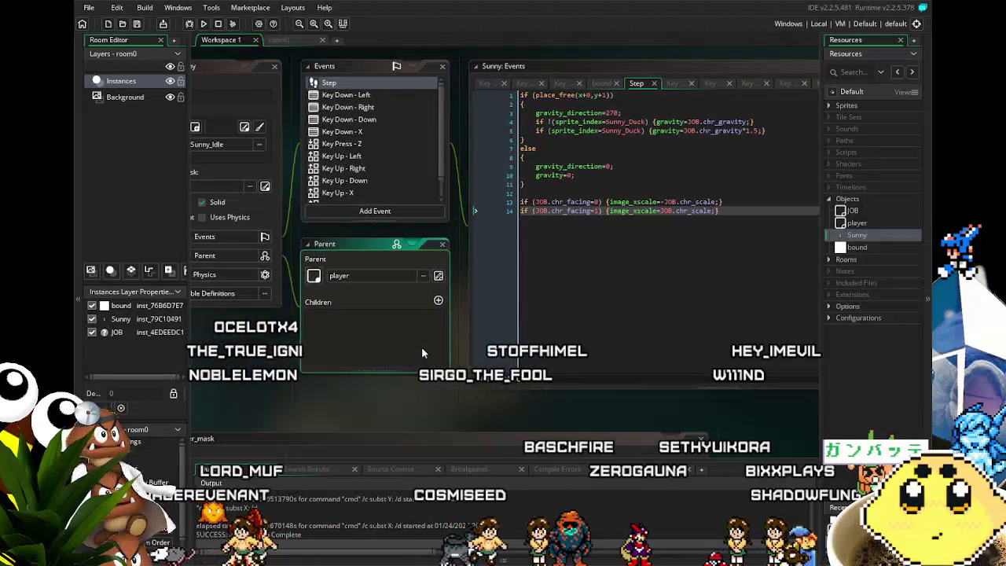
left_click(403, 136)
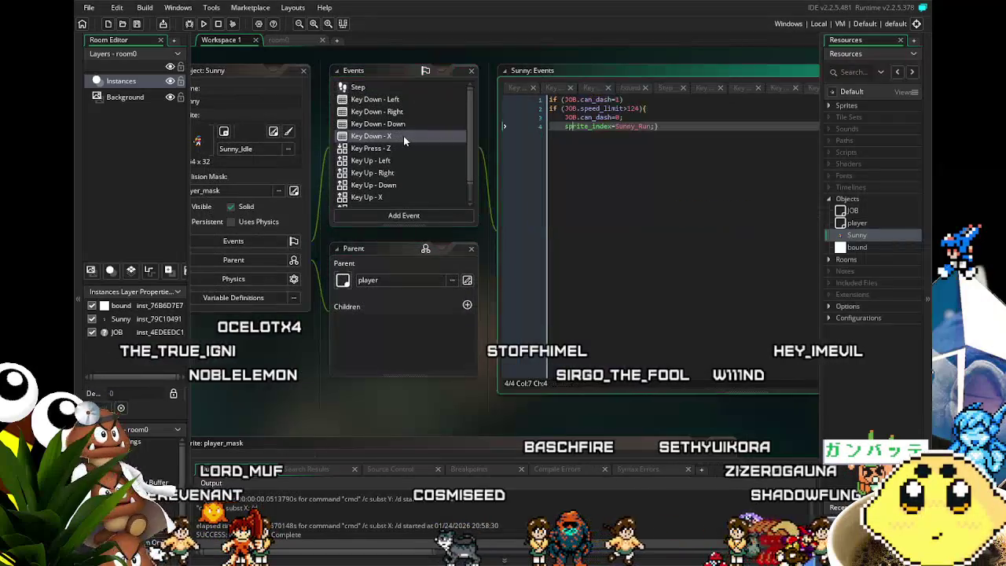
left_click(382, 185)
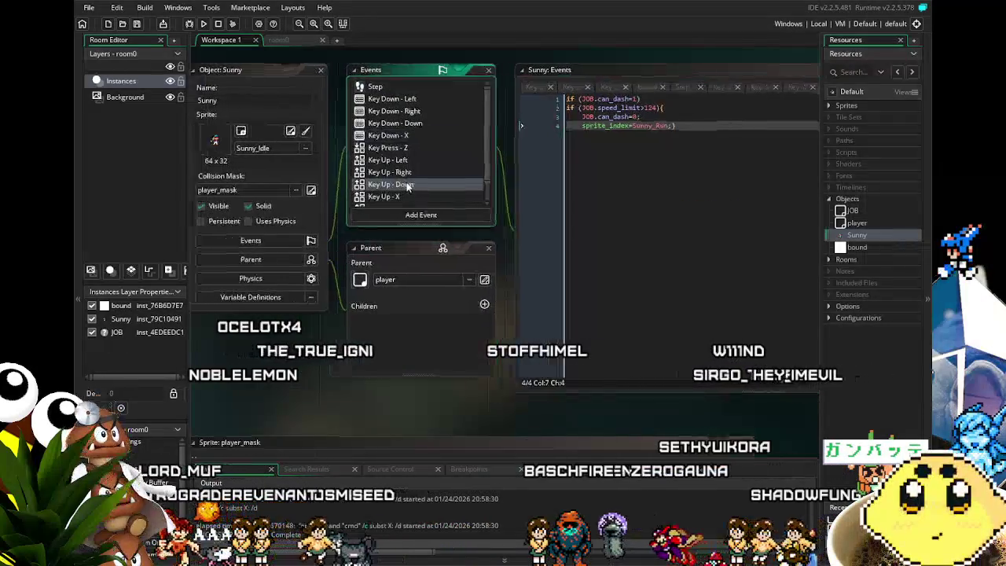
left_click(423, 98)
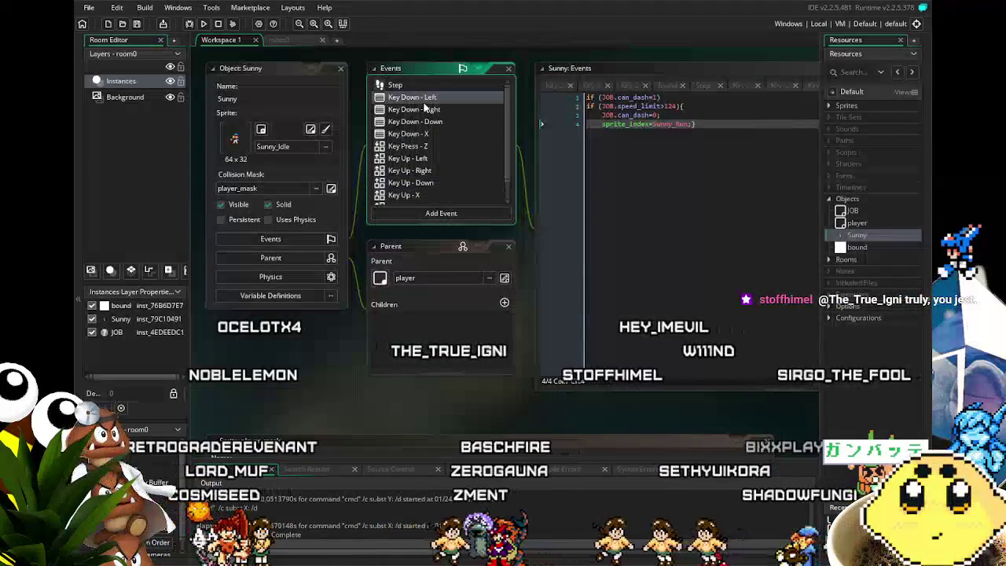
left_click(205, 24)
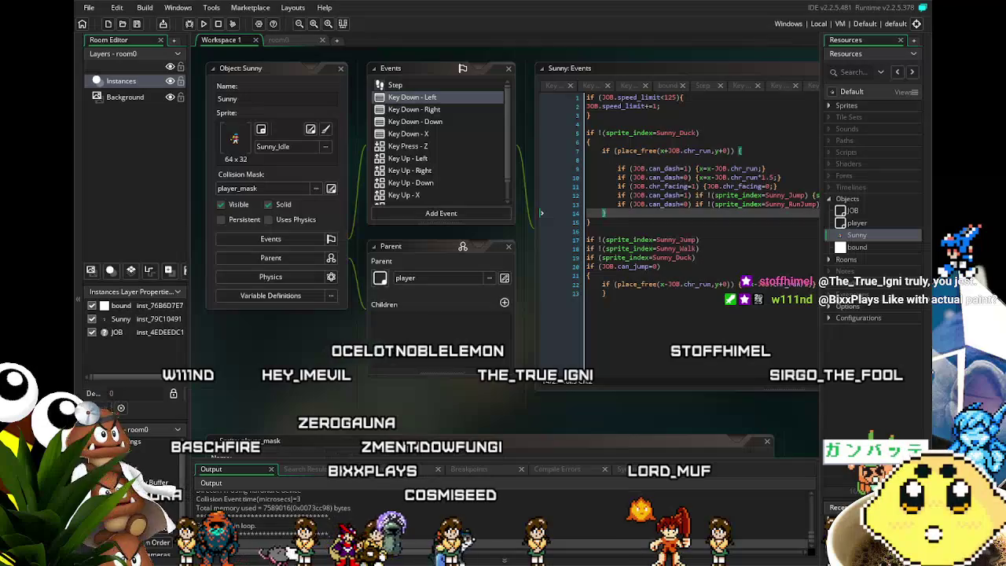
Play-test Sunny running left and right and jumping with Z, then quit the game with Escape.
key("z")
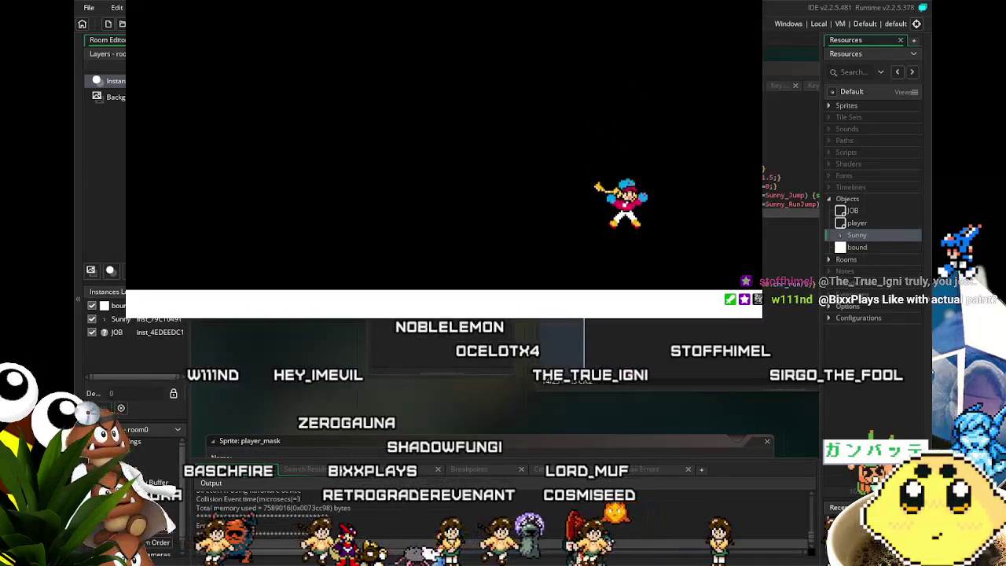
key("Left")
key("Right")
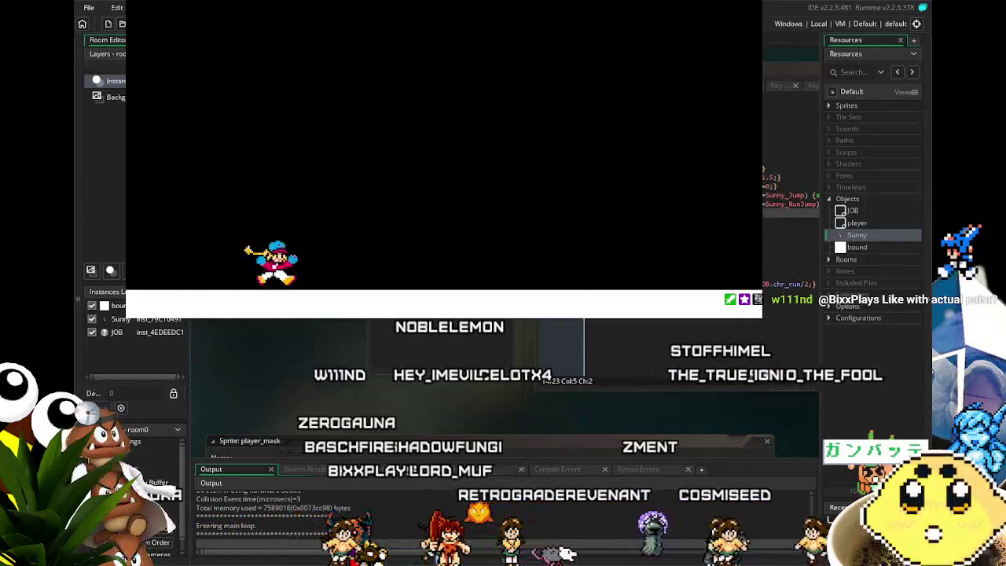
key("z")
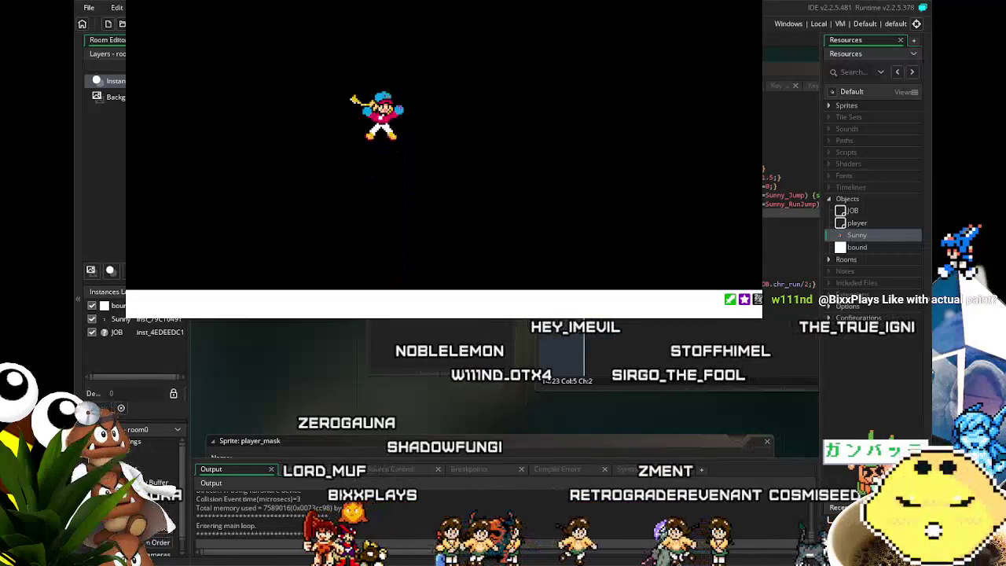
key("z")
key("Right")
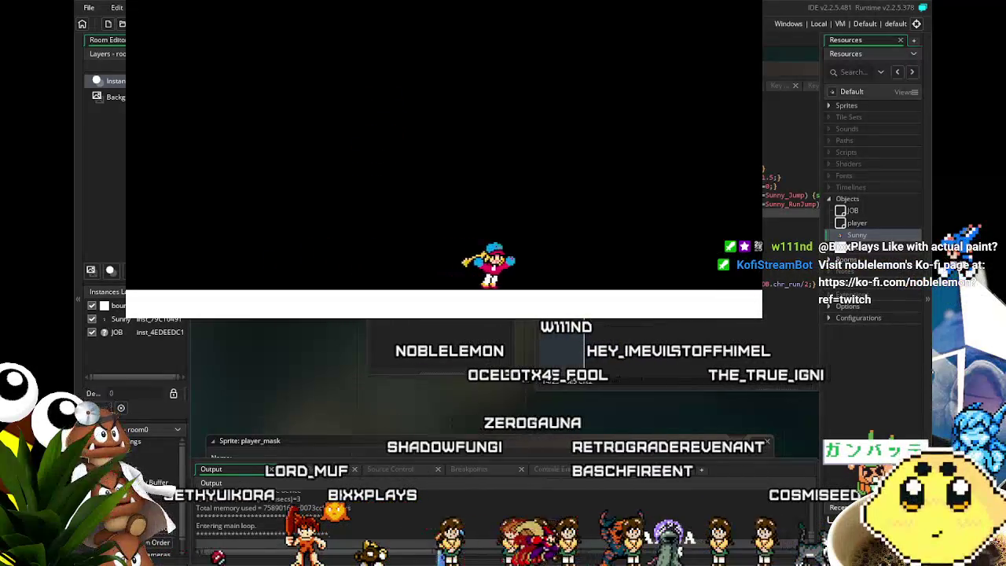
key("Left")
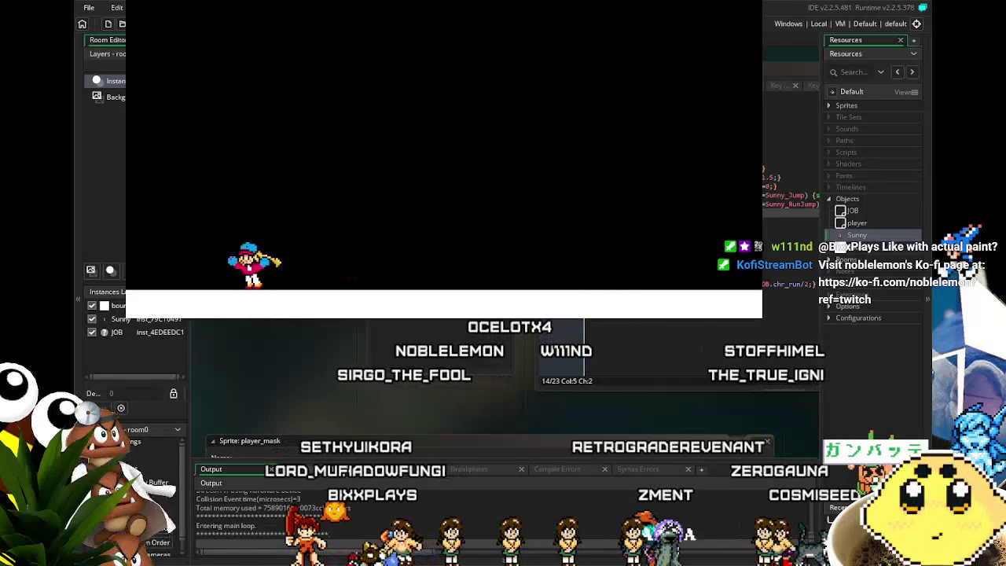
key("z")
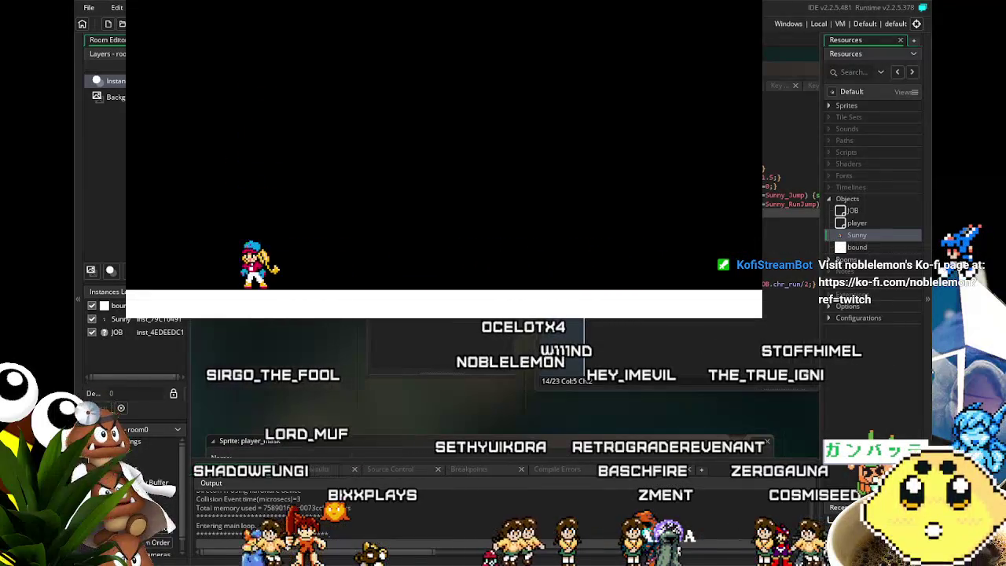
key("Right")
key("Right")
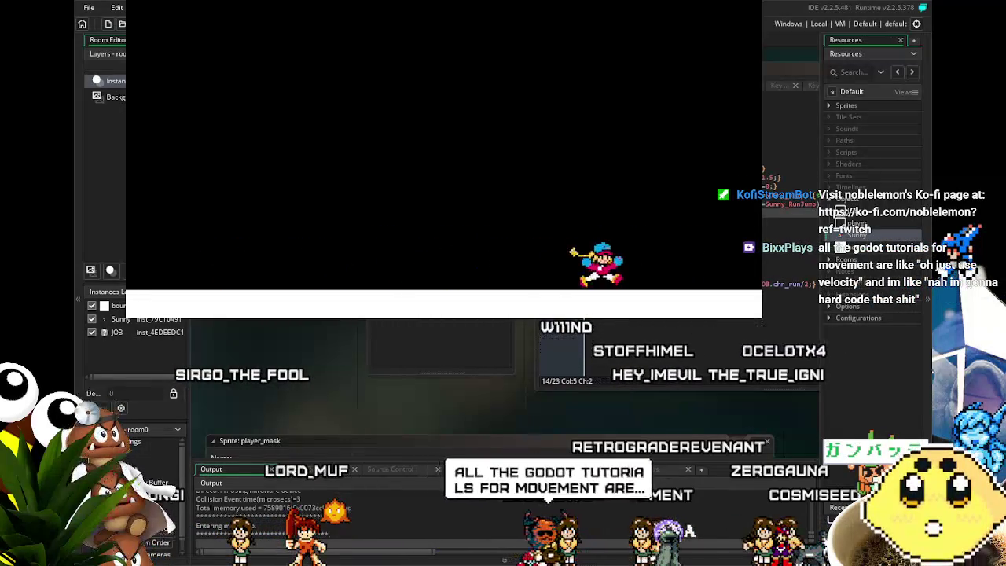
key("Left")
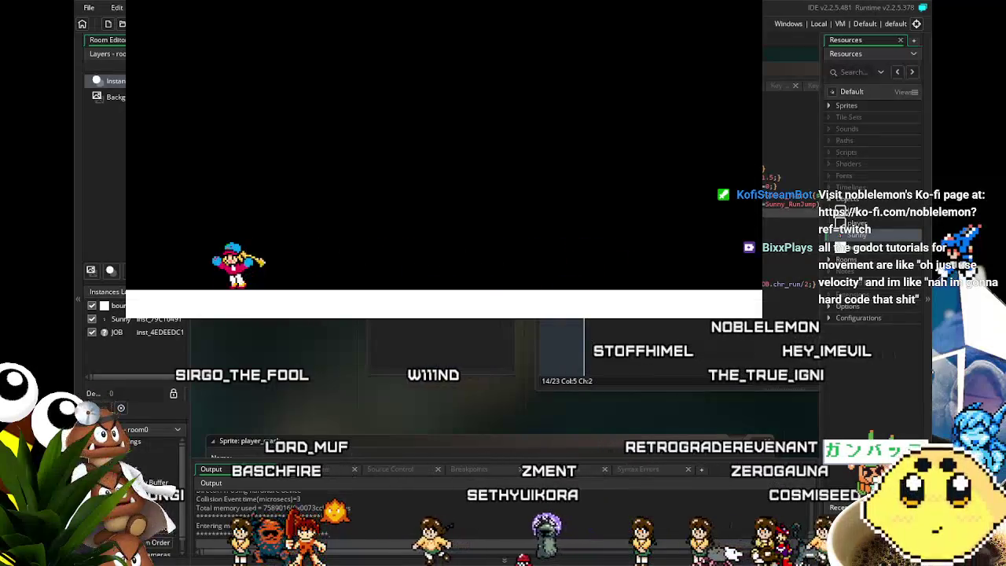
key("z")
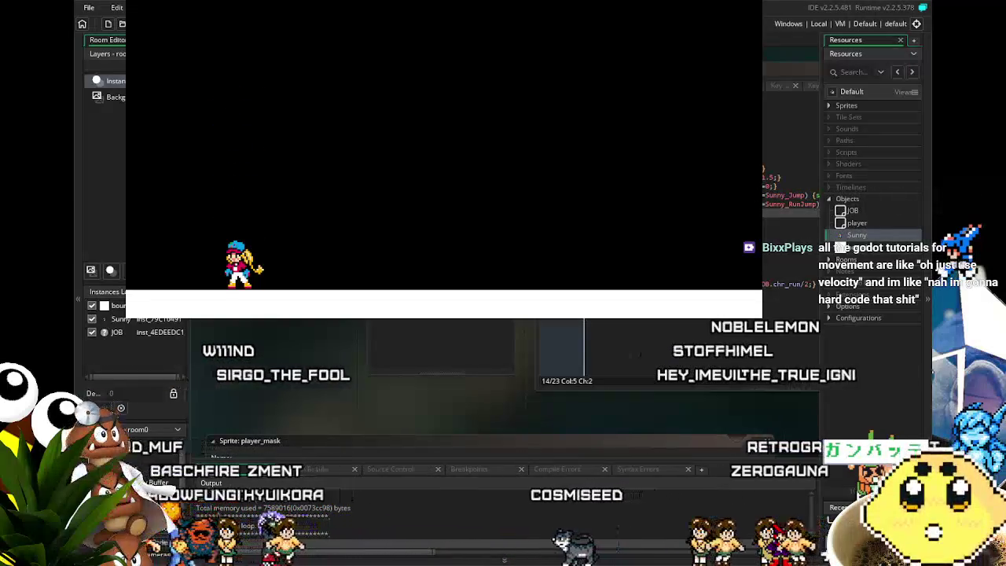
key("Escape")
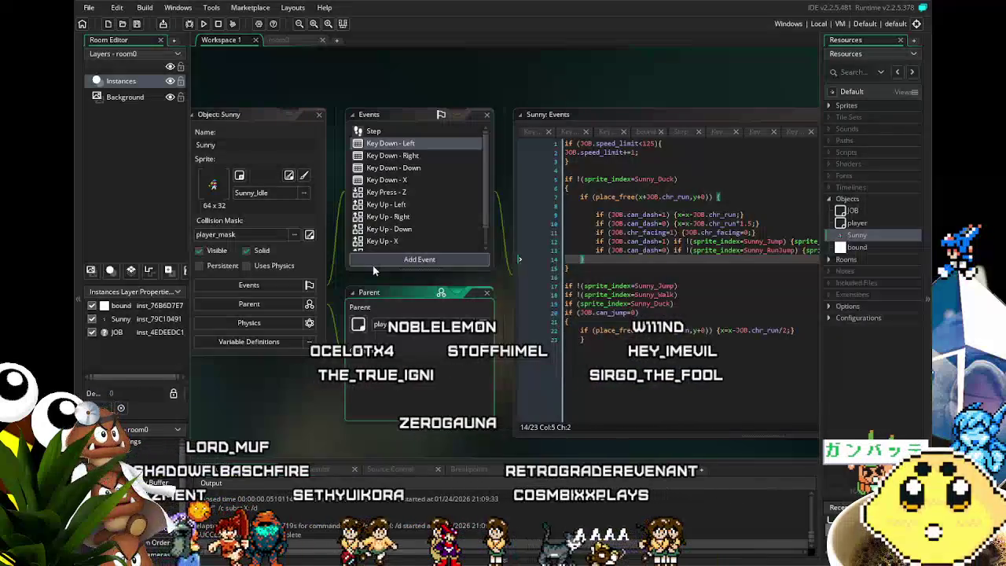
Change line 7 of Key Down - Left so place_free checks x-JOB.chr_run instead of x+JOB.chr_run.
left_click(619, 330)
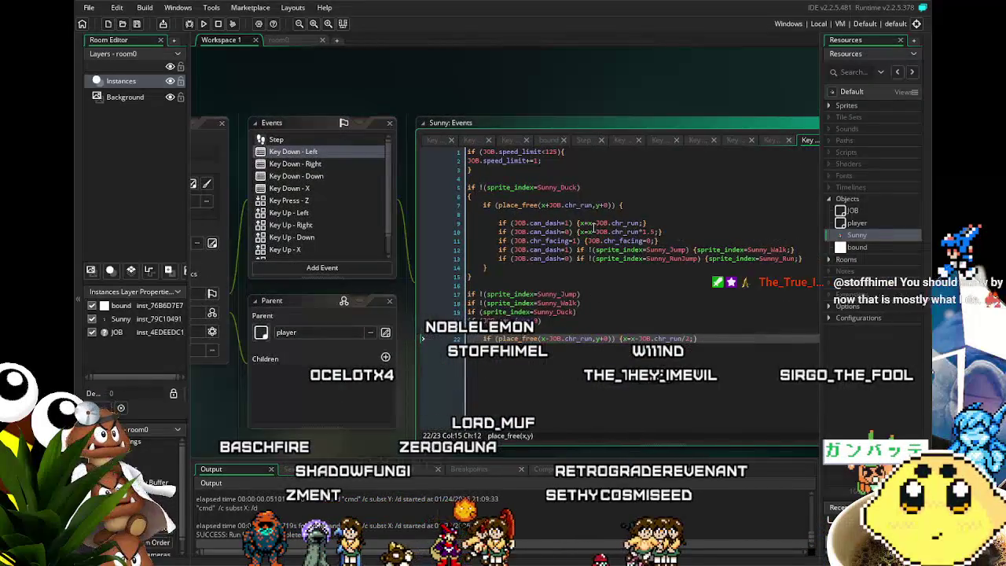
scroll(634, 233, "up", 5)
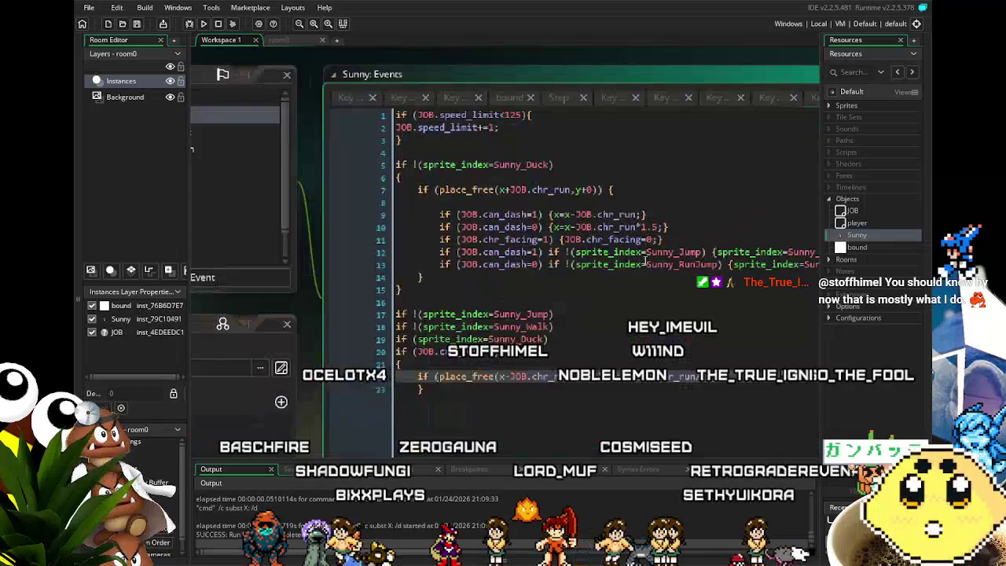
scroll(644, 261, "up", 2)
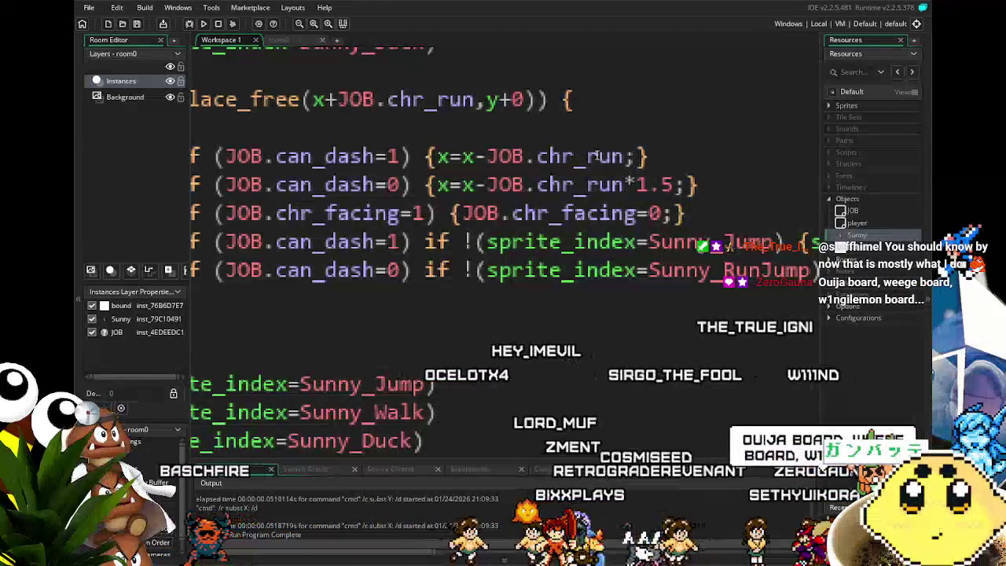
scroll(487, 168, "down", 2, "ctrl")
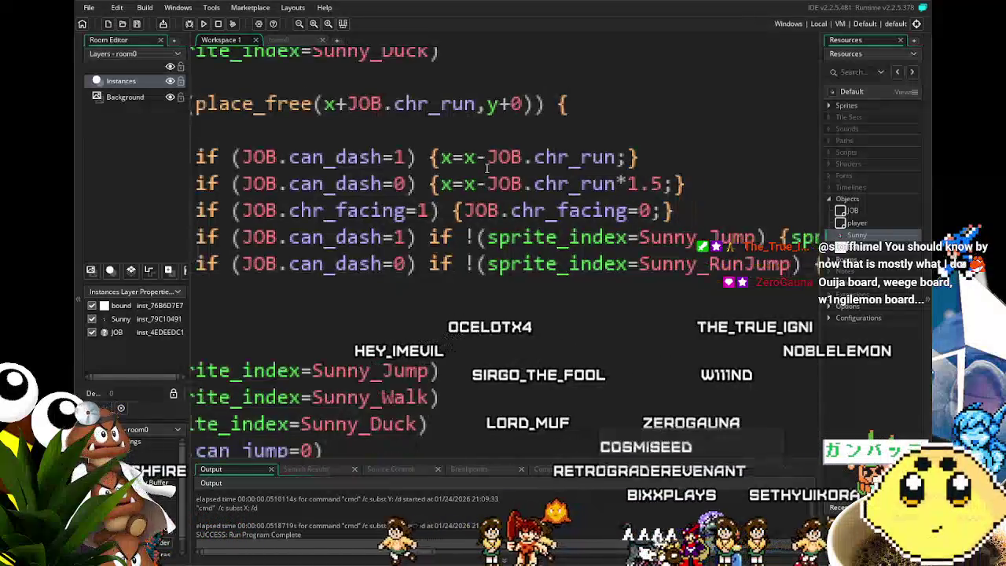
scroll(477, 189, "down", 1, "ctrl")
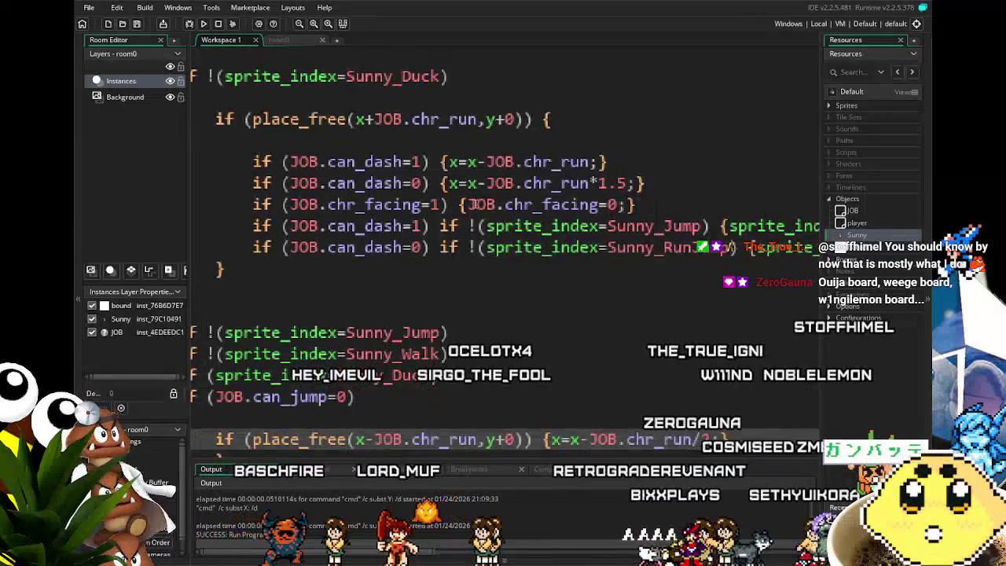
scroll(472, 204, "down", 1, "ctrl")
left_click(391, 133)
type("-")
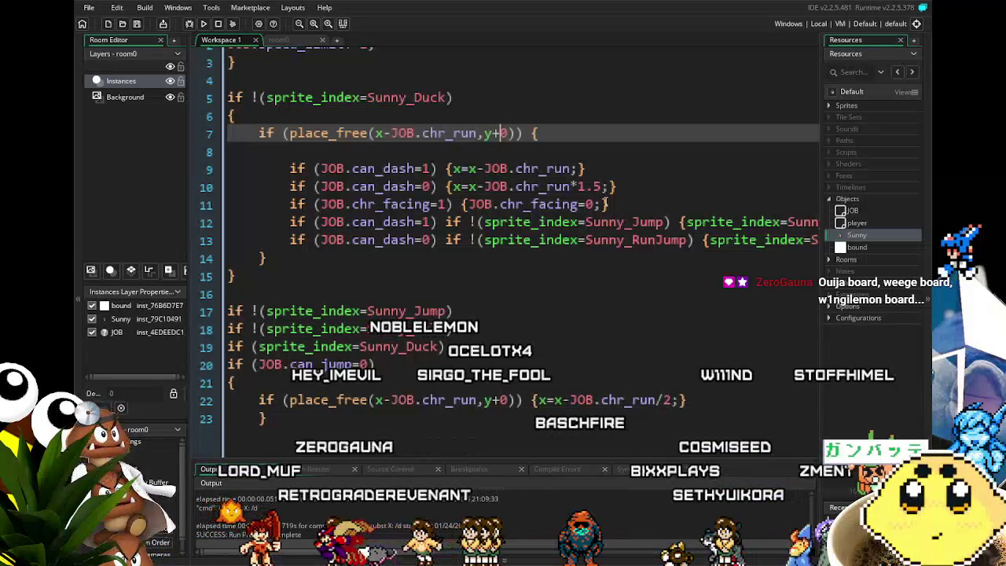
left_click(552, 257)
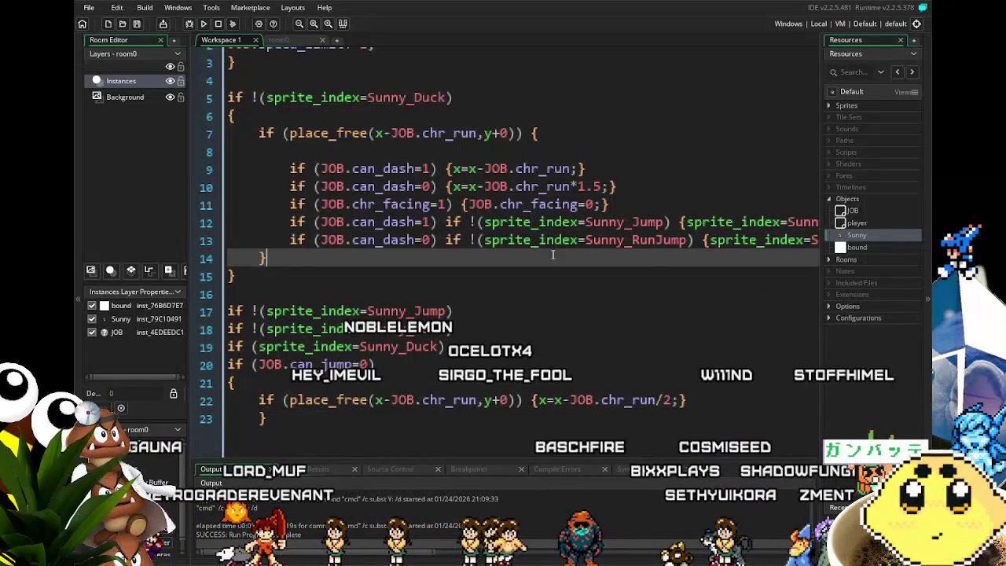
scroll(553, 254, "down", 3, "ctrl")
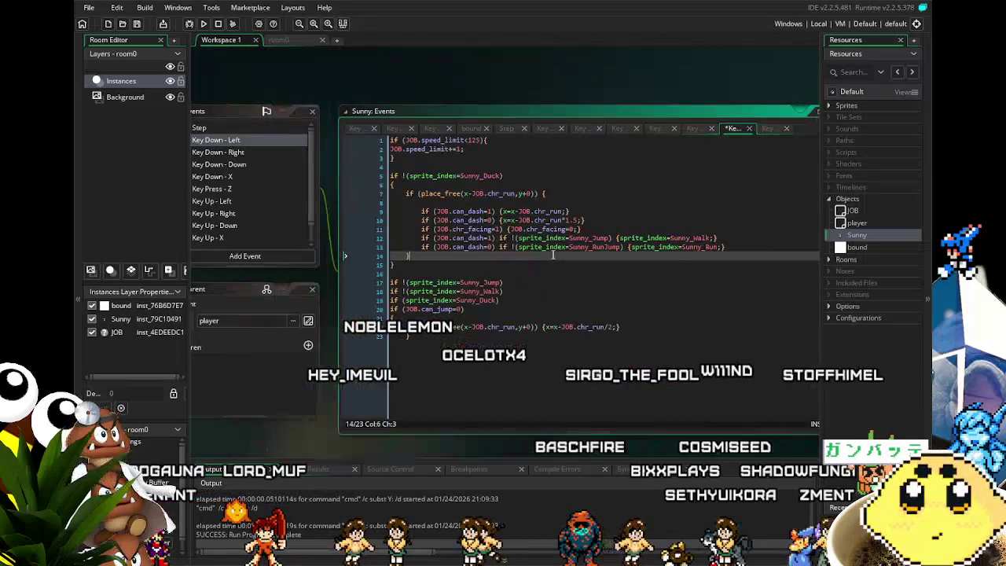
scroll(552, 254, "up", 2, "ctrl")
scroll(552, 254, "down", 2, "ctrl")
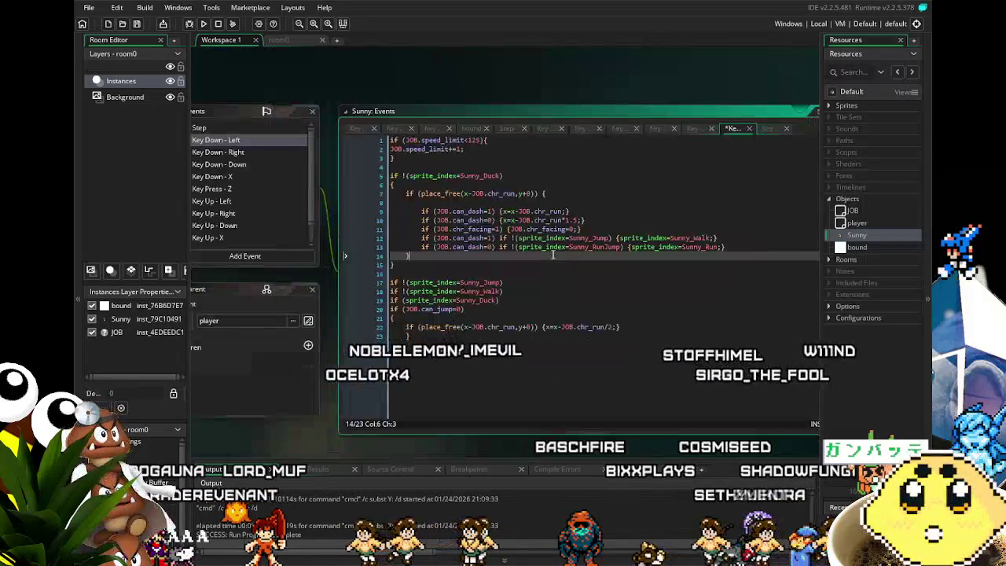
left_click(479, 291)
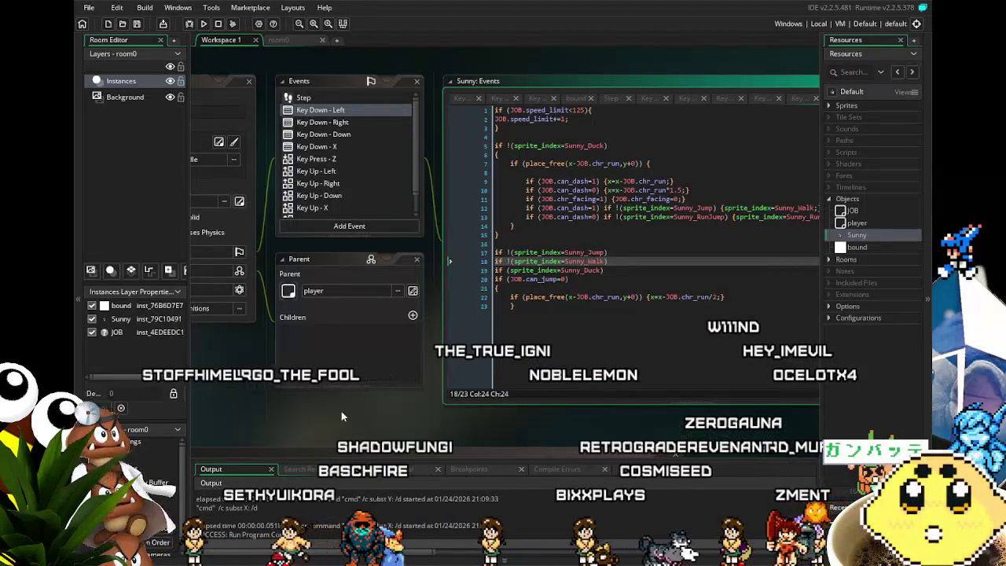
left_click_drag(363, 415, 431, 438)
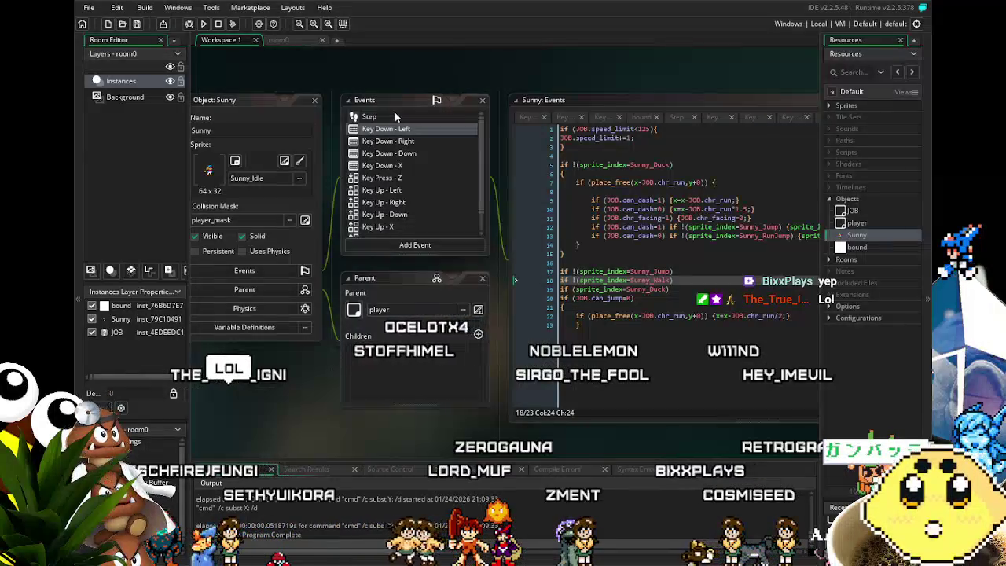
left_click(394, 114)
left_click(400, 128)
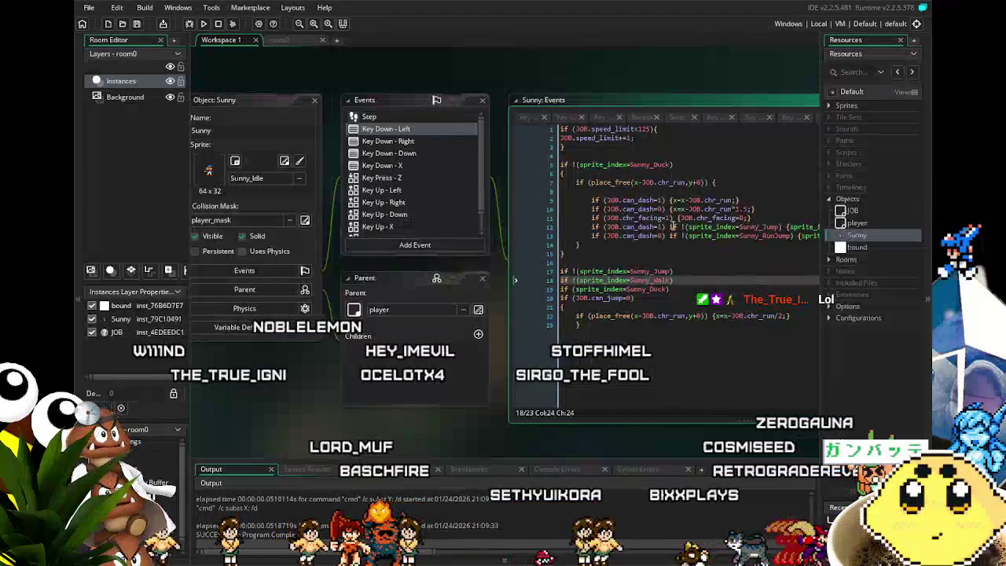
Inspect Sunny's Key Down - Right code, its place_free, facing and dash checks, against the left movement.
left_click(426, 142)
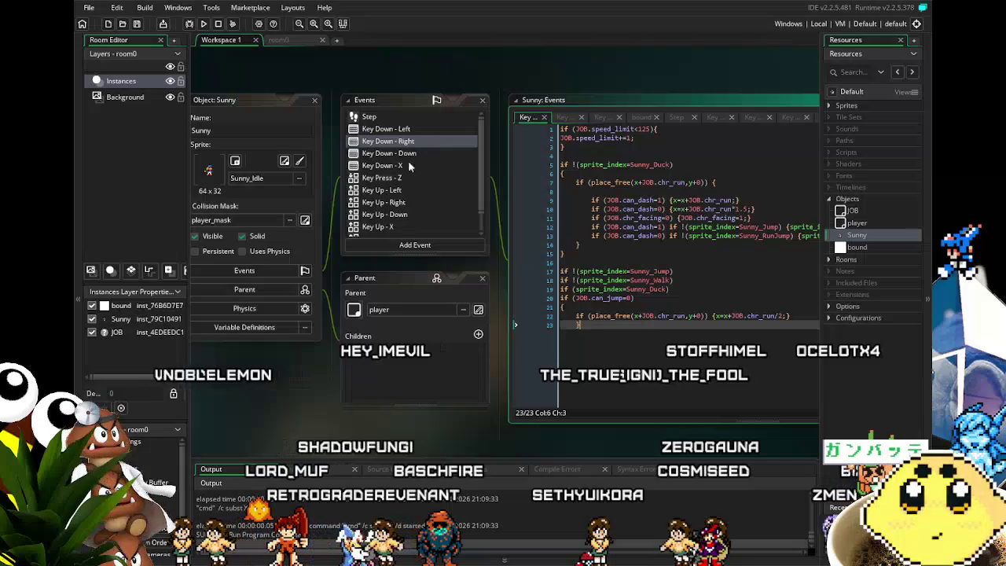
mouse_move(339, 411)
left_mouse_down()
mouse_move(342, 423)
mouse_move(305, 416)
left_mouse_up()
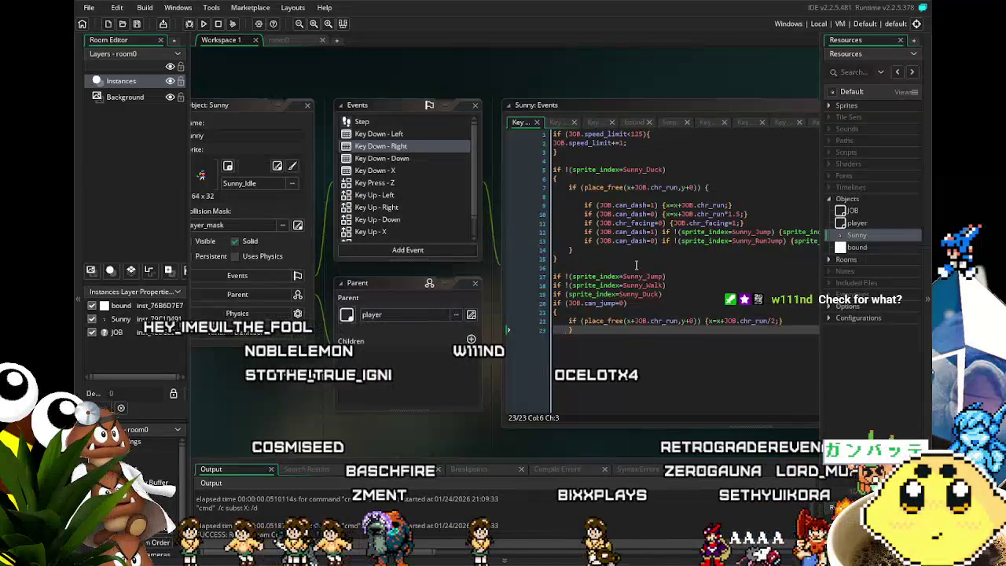
left_click(672, 232)
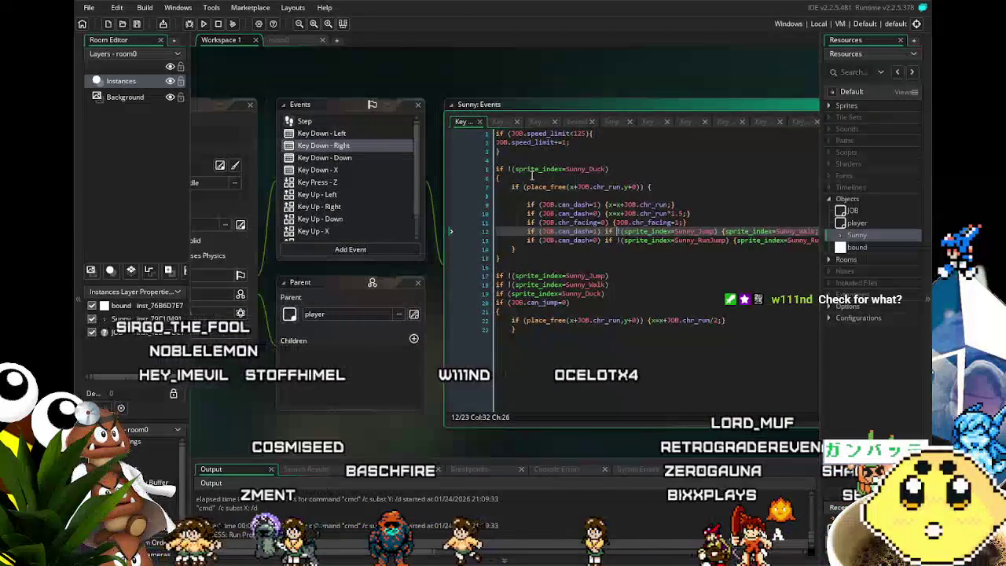
left_click_drag(524, 187, 565, 194)
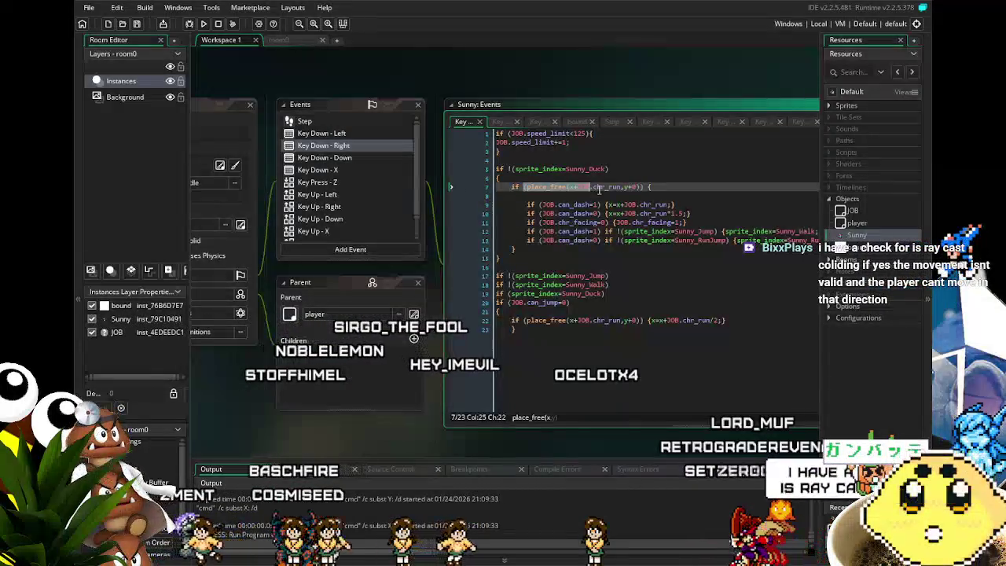
left_click(617, 222)
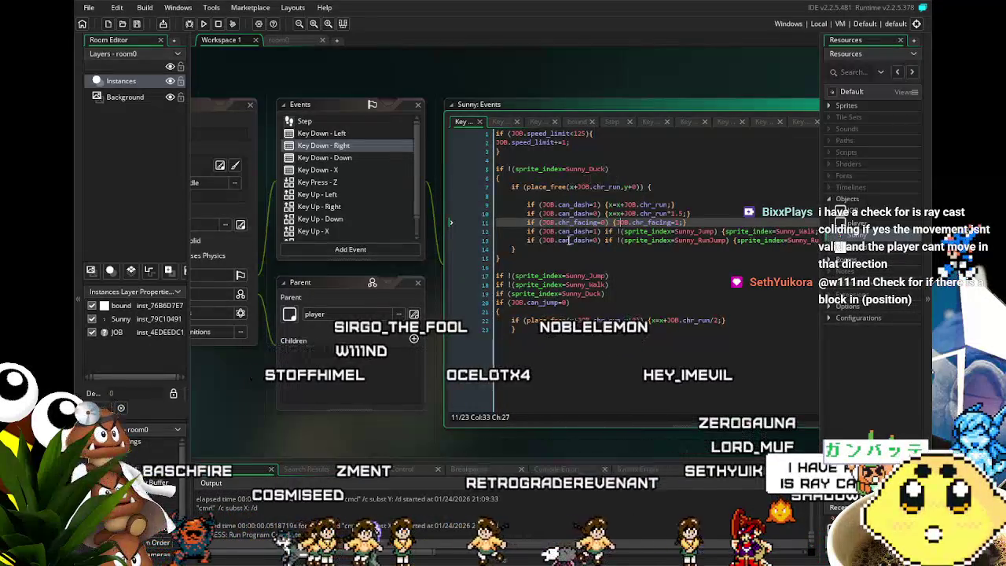
left_click(575, 361)
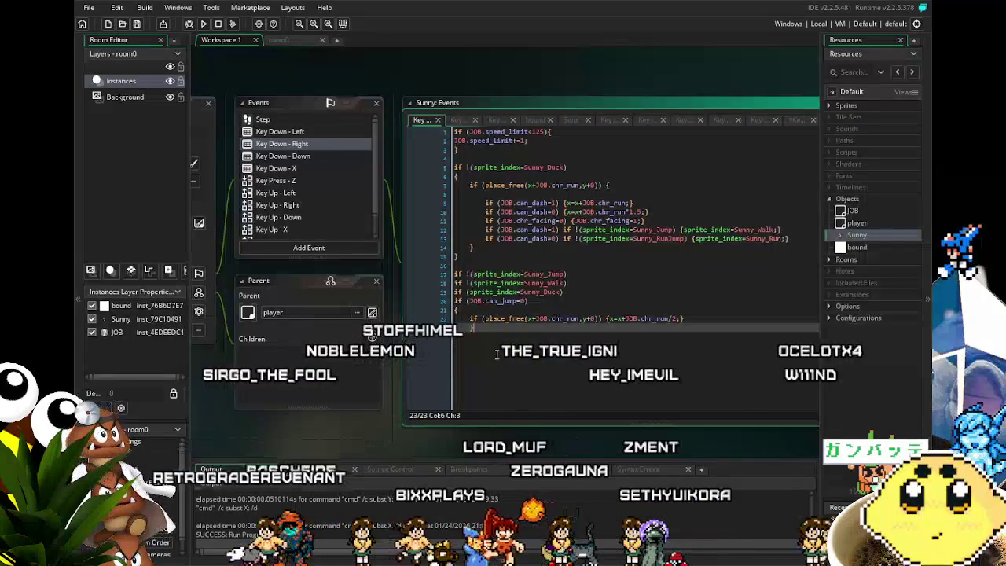
mouse_move(274, 436)
left_mouse_down()
mouse_move(368, 437)
mouse_move(334, 435)
left_mouse_up()
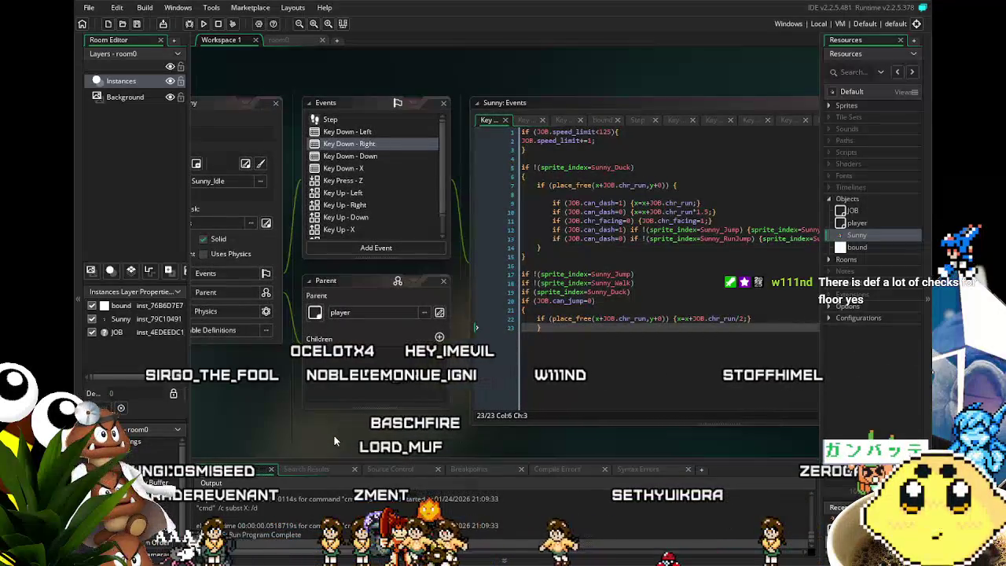
left_click_drag(334, 443, 316, 445)
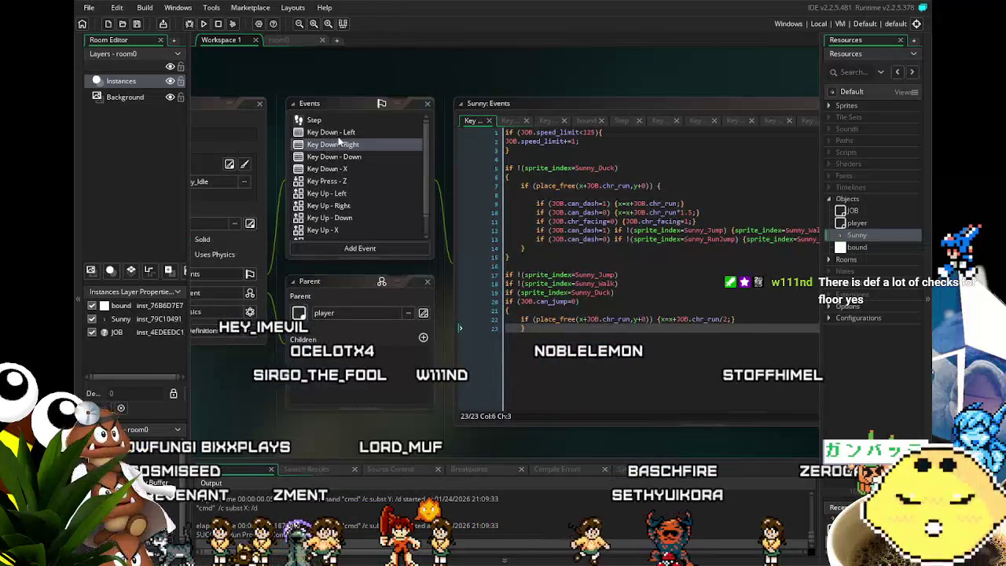
left_click(497, 257)
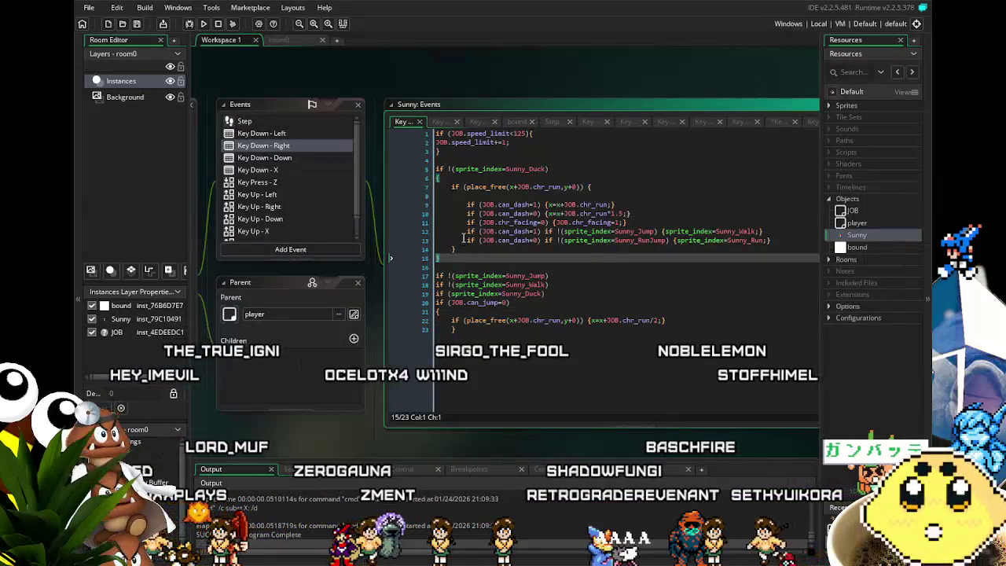
left_click(497, 193)
double_click(498, 186)
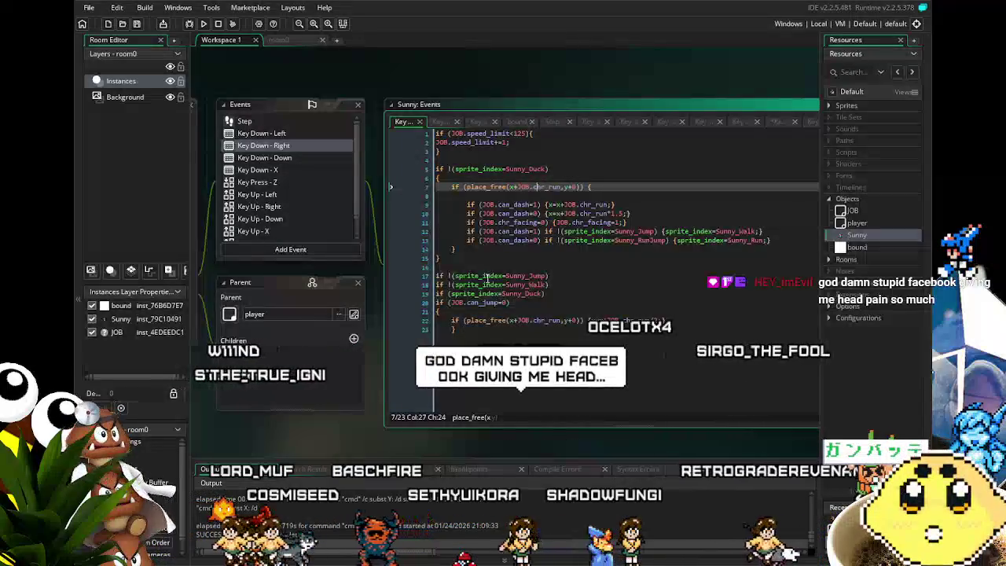
left_click(446, 330)
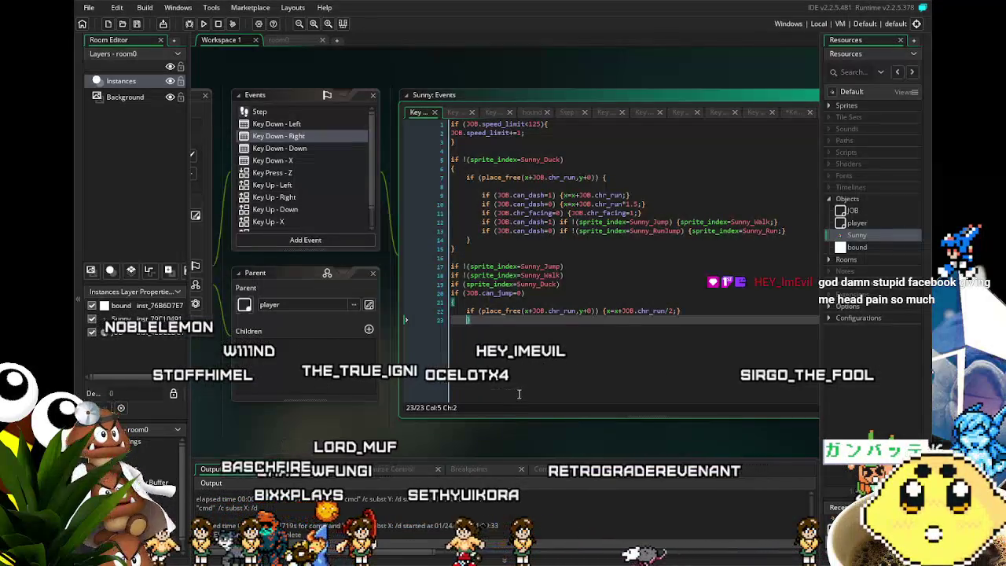
key("Right")
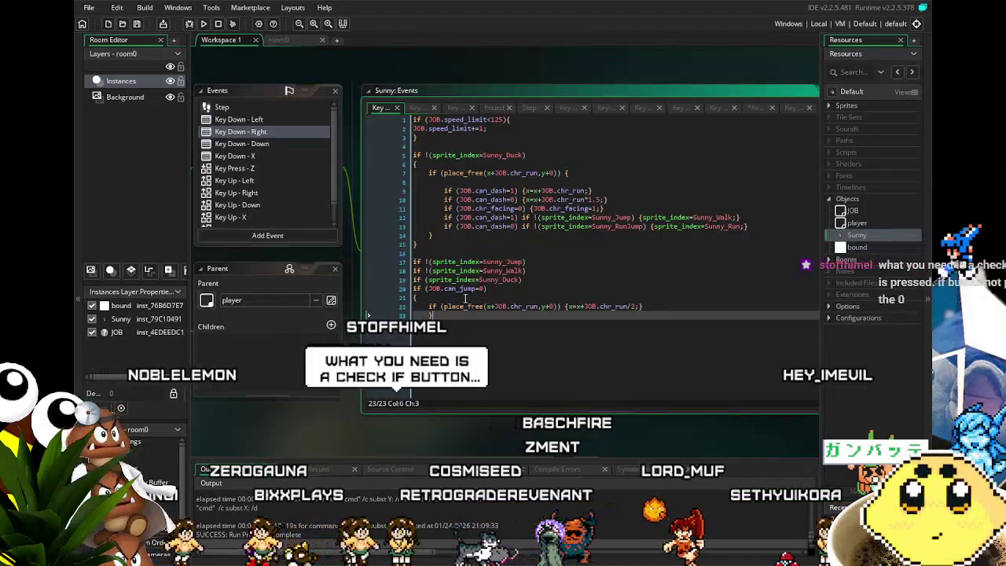
left_click(478, 270)
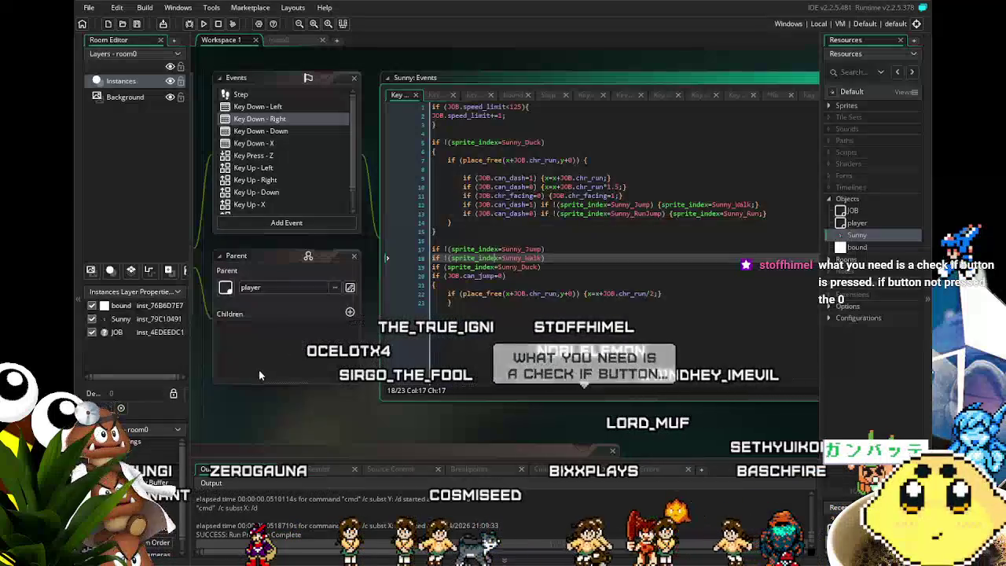
left_click_drag(258, 368, 304, 355)
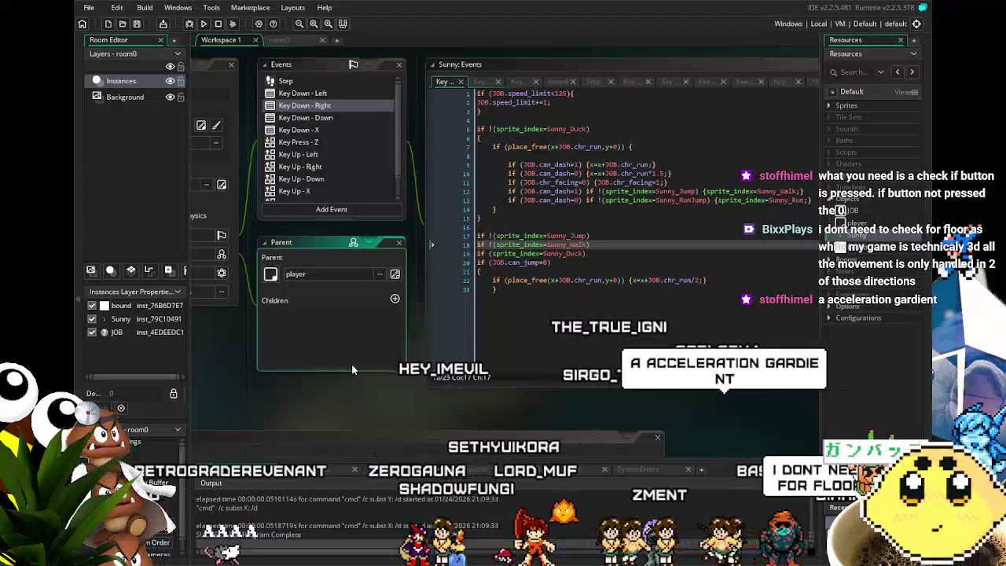
left_click_drag(354, 382, 334, 380)
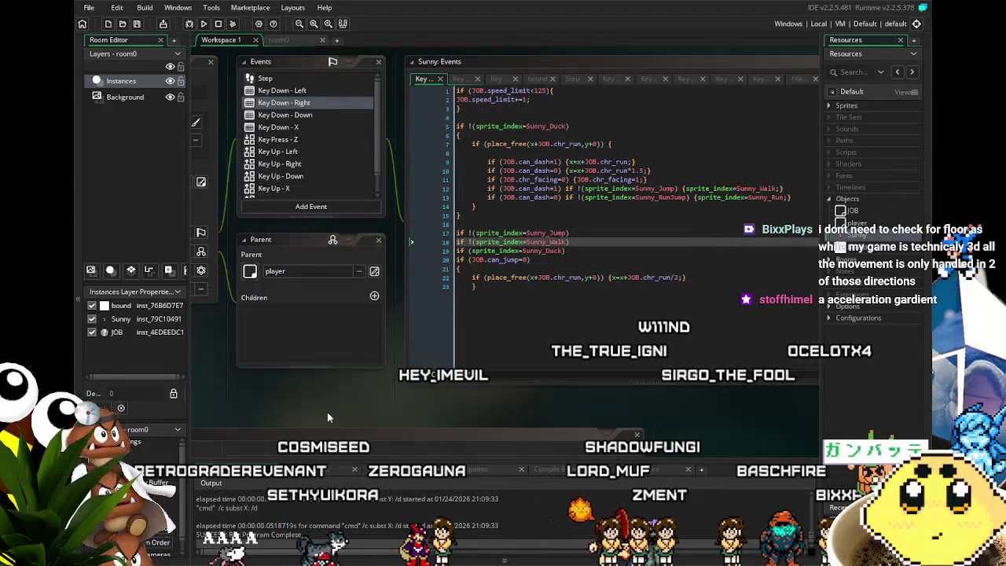
left_click(299, 139)
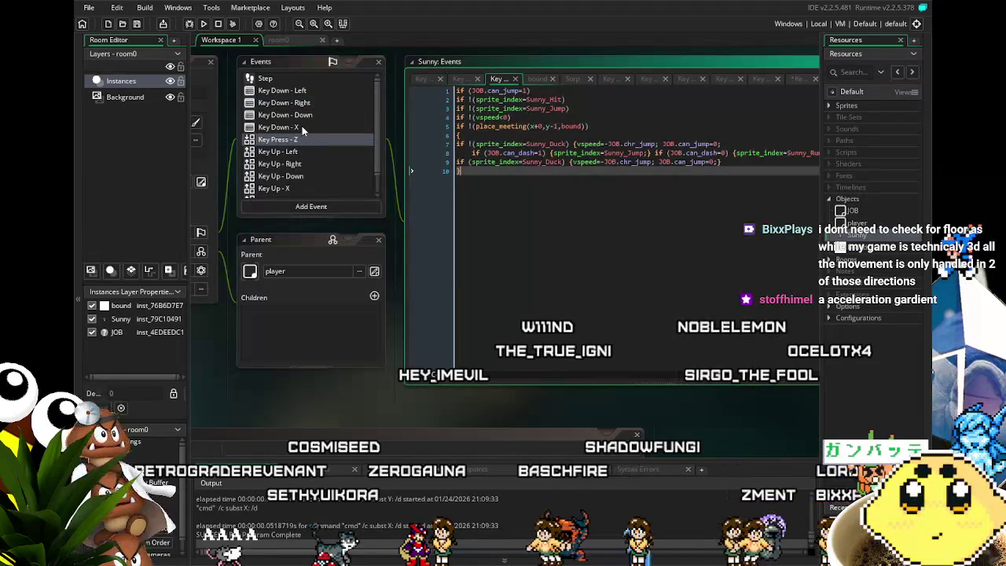
Review the Key Down - X dash code, then switch to the room0 layout.
left_click(301, 127)
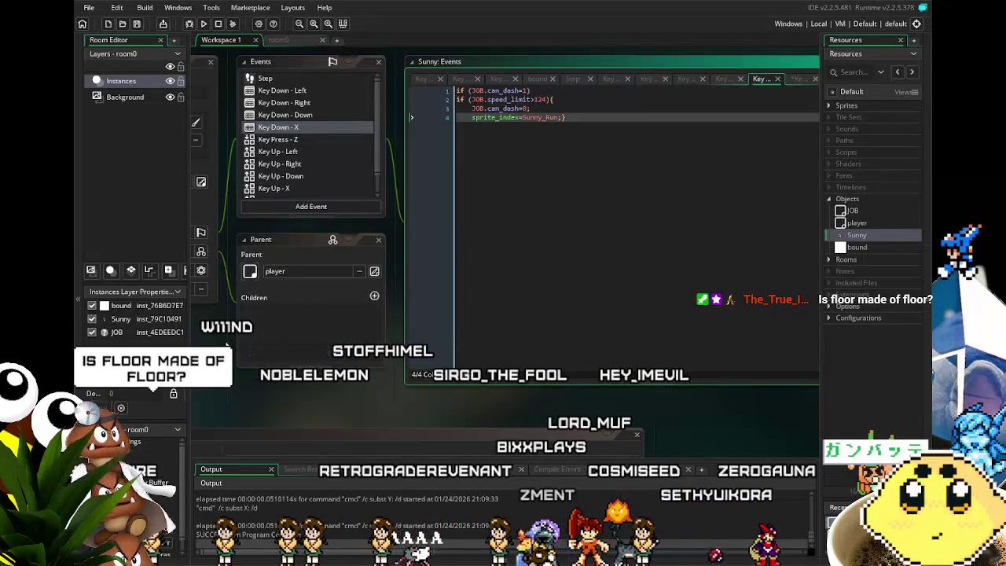
mouse_move(226, 344)
left_mouse_down()
mouse_move(267, 388)
mouse_move(315, 408)
left_mouse_up()
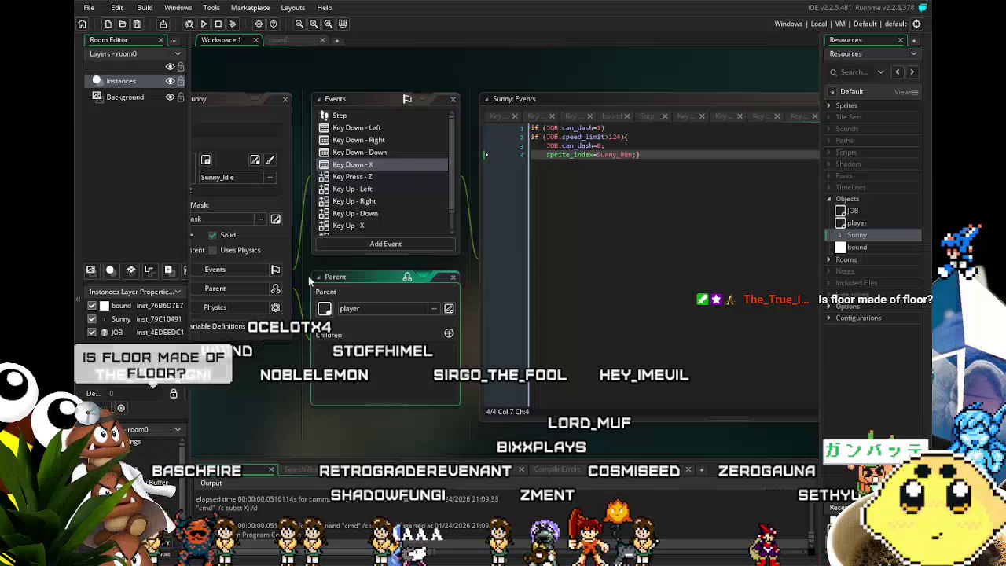
left_click(302, 41)
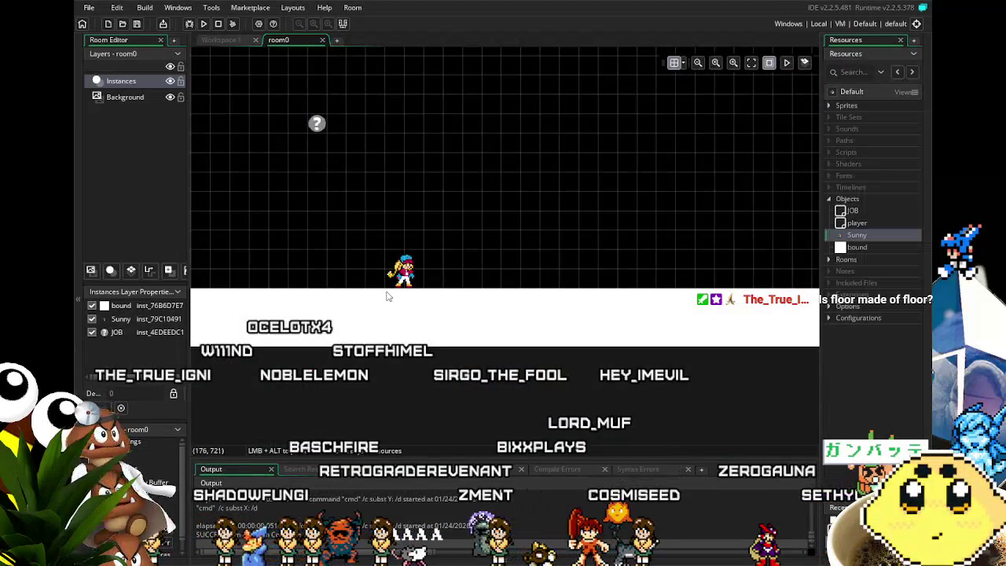
Duplicate the floor bound and stretch the copy into a tall, narrow wall.
scroll(386, 296, "down", 3)
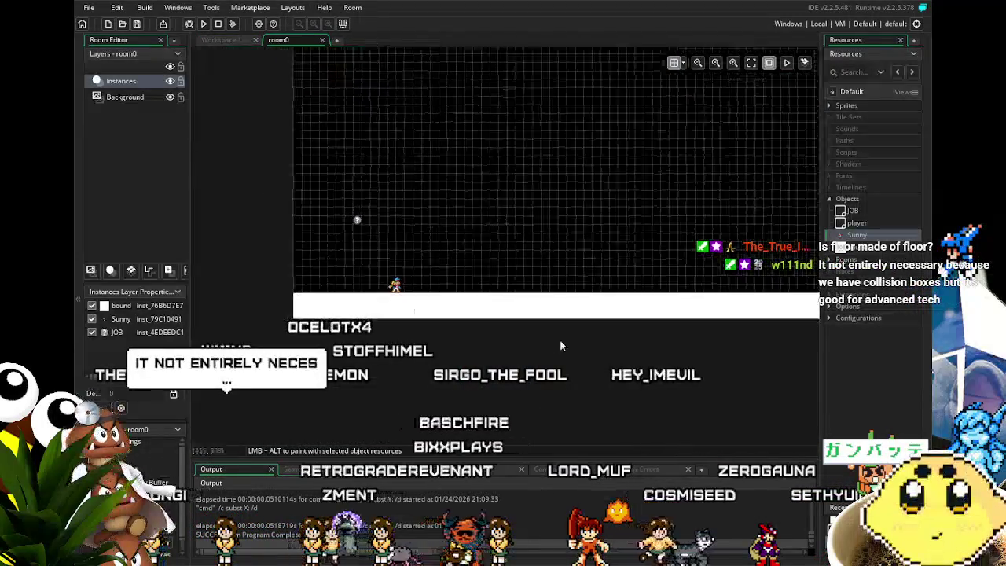
left_click(499, 282)
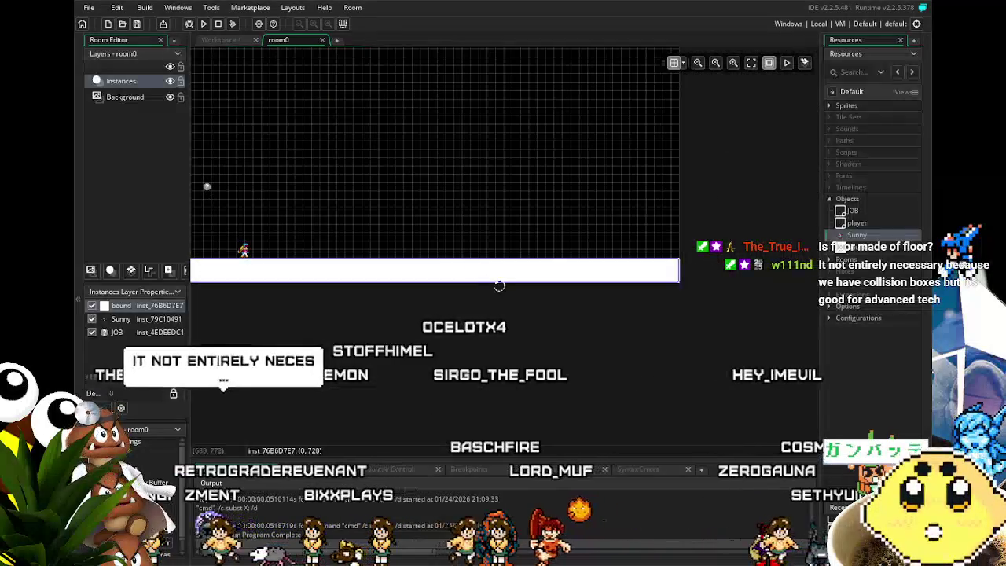
mouse_move(454, 280)
left_mouse_down()
mouse_move(559, 216)
mouse_move(495, 257)
mouse_move(415, 276)
mouse_move(719, 217)
mouse_move(876, 251)
mouse_move(583, 243)
left_mouse_up()
scroll(282, 271, "right", 5)
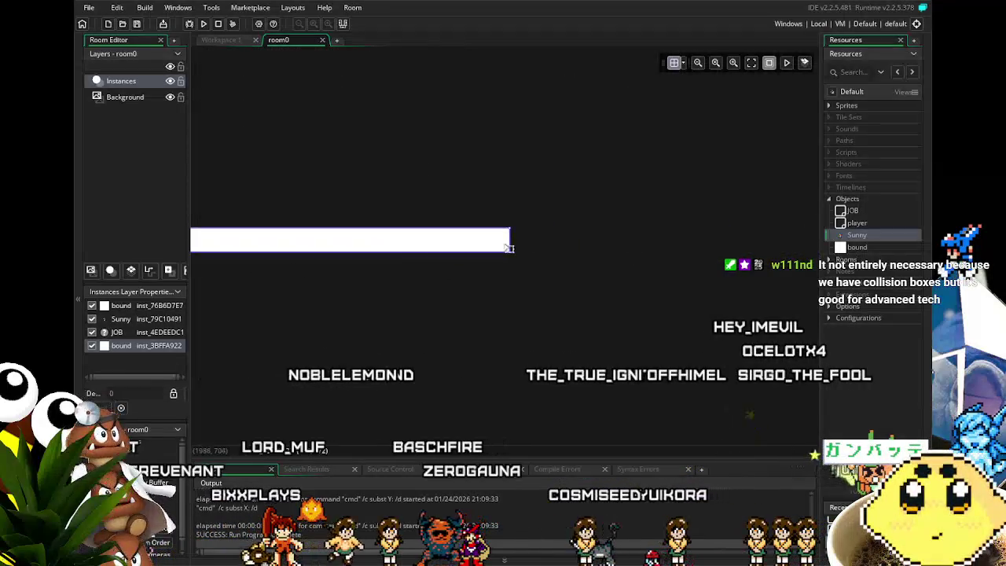
left_click_drag(507, 241, 179, 248)
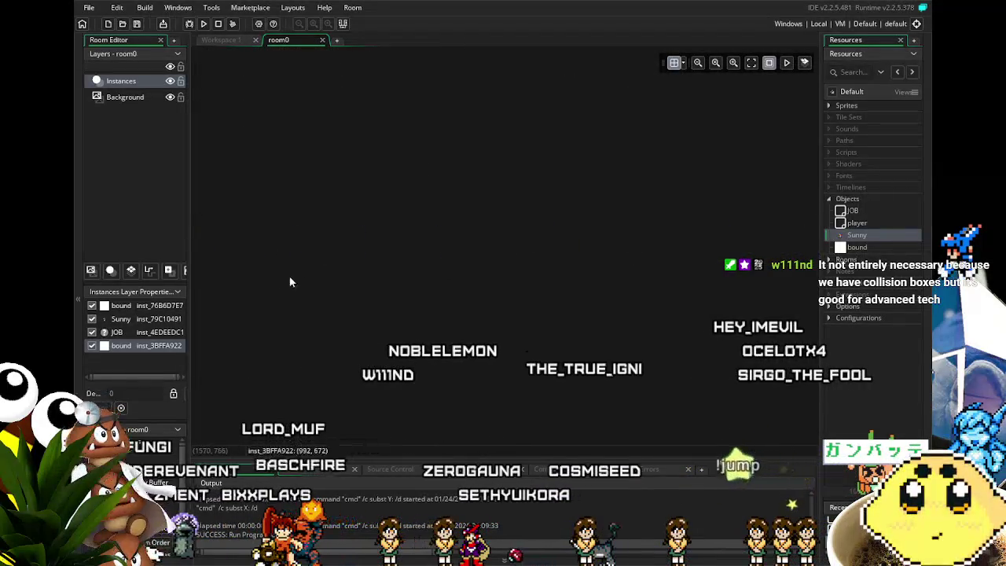
left_click_drag(281, 275, 708, 262)
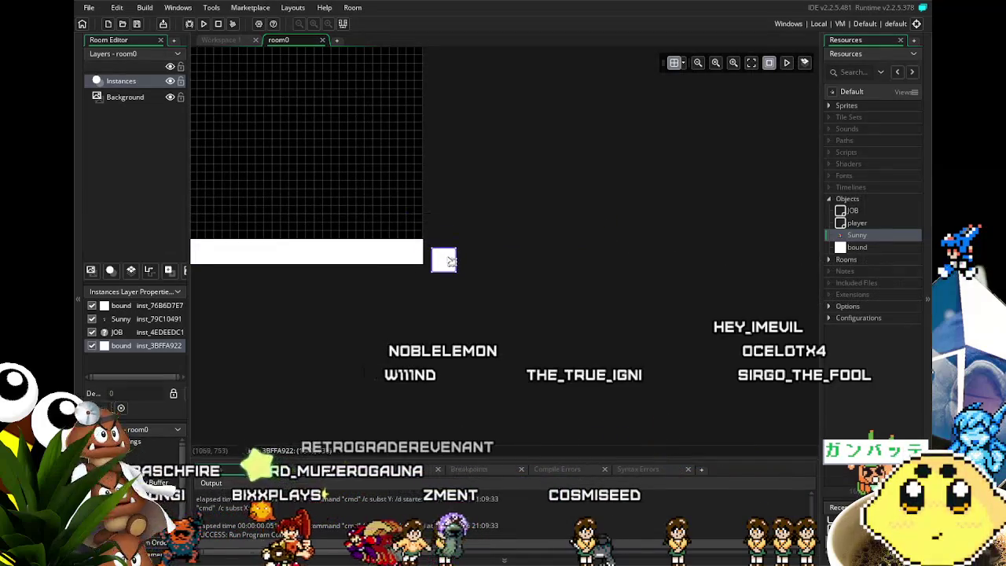
mouse_move(440, 258)
left_mouse_down()
mouse_move(451, 20)
mouse_move(458, 134)
mouse_move(445, 349)
mouse_move(448, 82)
left_mouse_up()
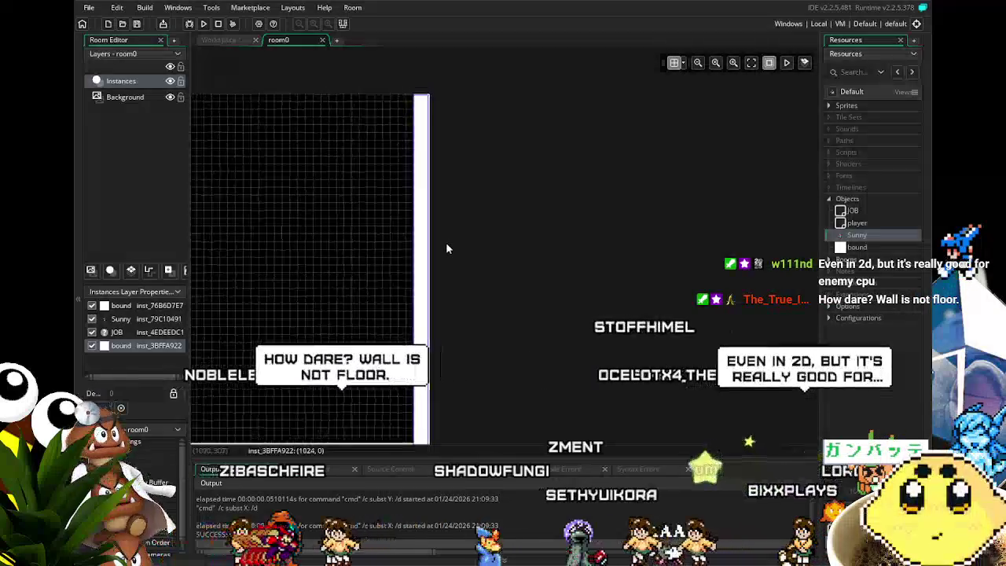
Position the wall bound along room0's left edge.
scroll(321, 267, "down", 3)
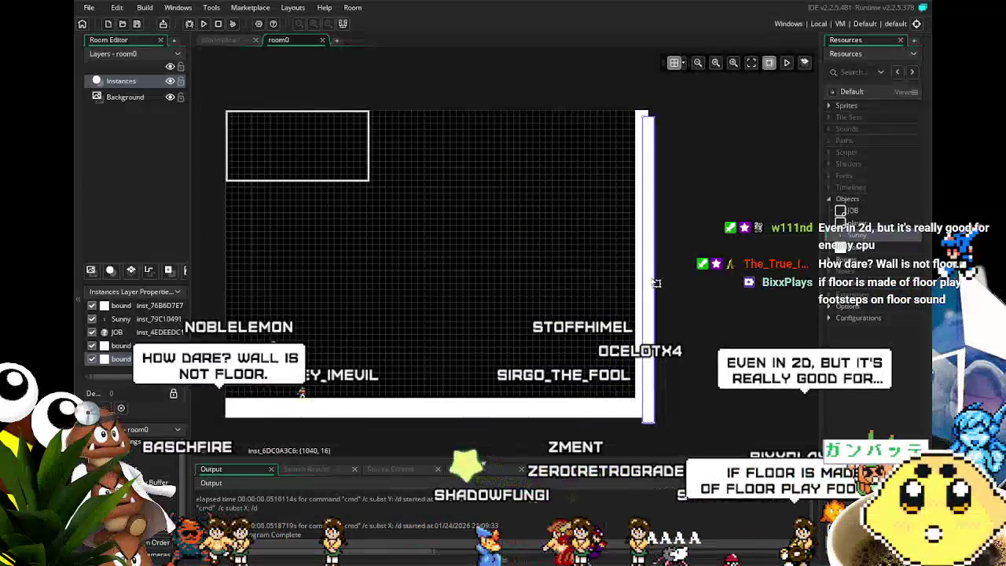
mouse_move(643, 259)
left_mouse_down()
mouse_move(216, 276)
mouse_move(228, 279)
left_mouse_up()
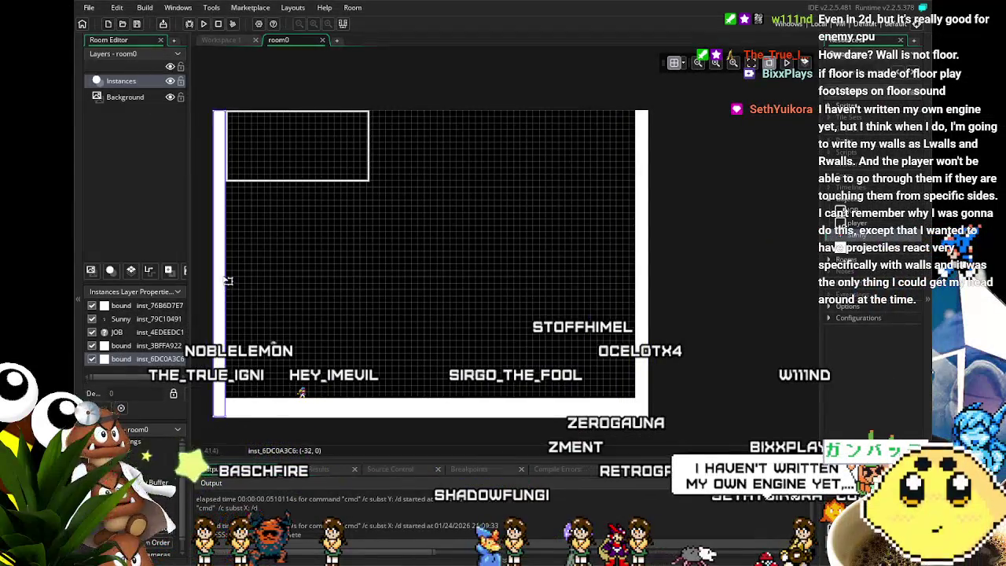
scroll(365, 284, "up", 5)
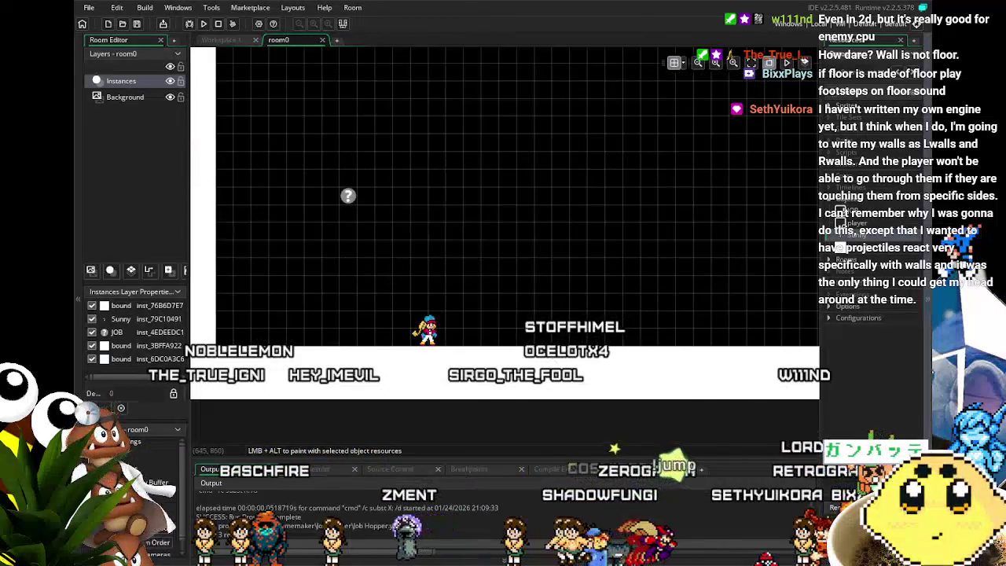
scroll(704, 371, "down", 1)
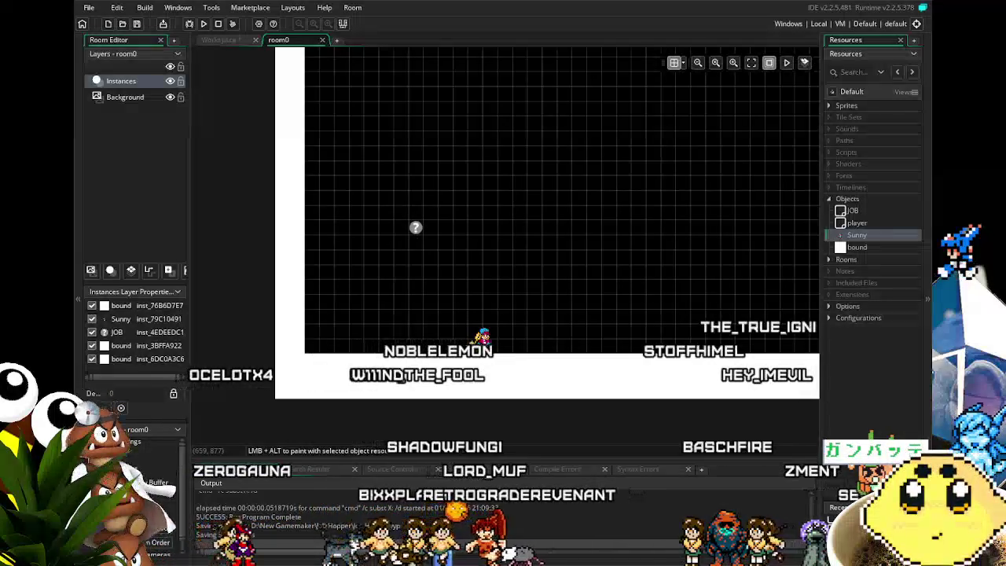
Save the project with Ctrl+S and frame Sunny and the walls in the room view.
key("ctrl+s")
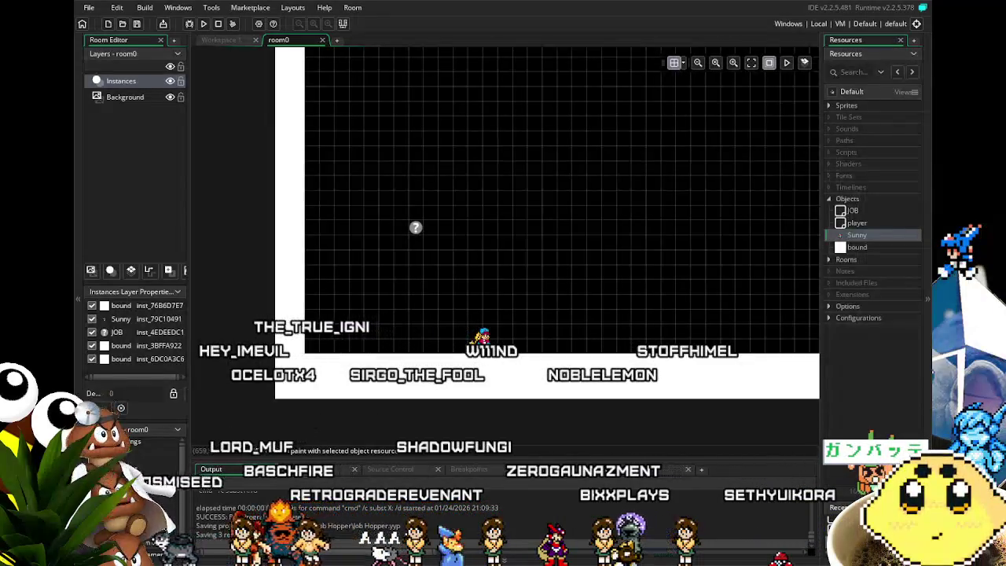
key("ctrl+s")
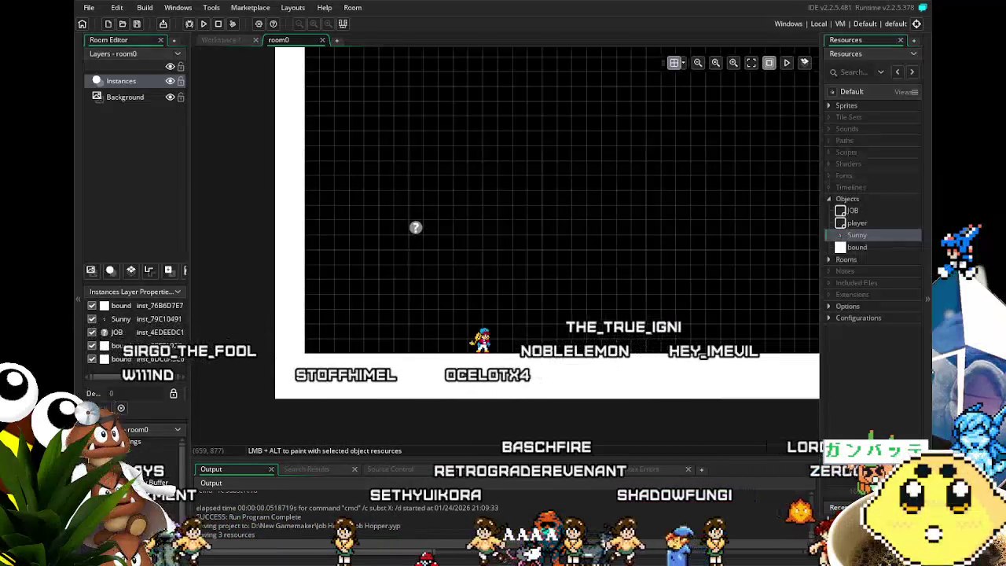
scroll(431, 351, "down", 1)
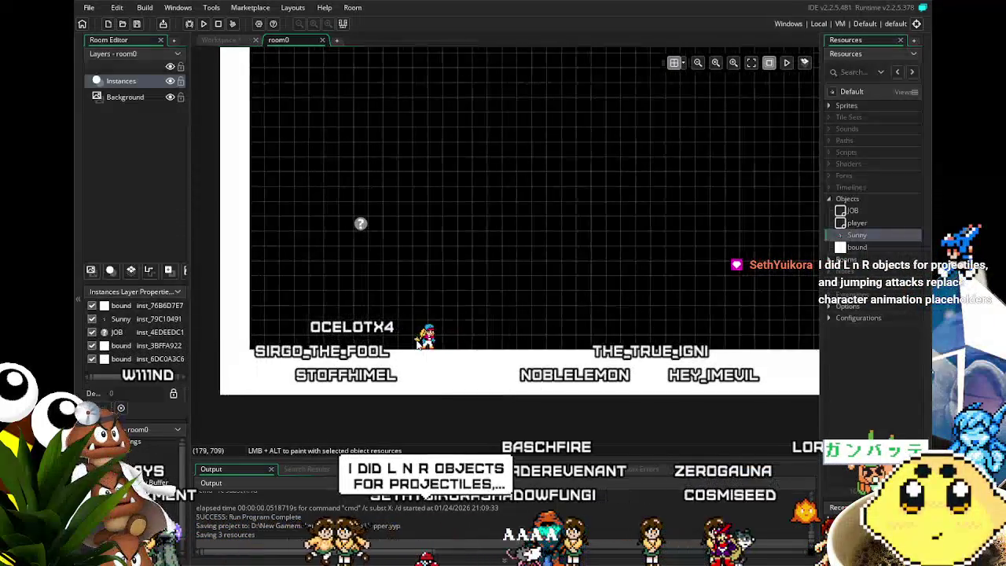
left_click_drag(440, 338, 466, 317)
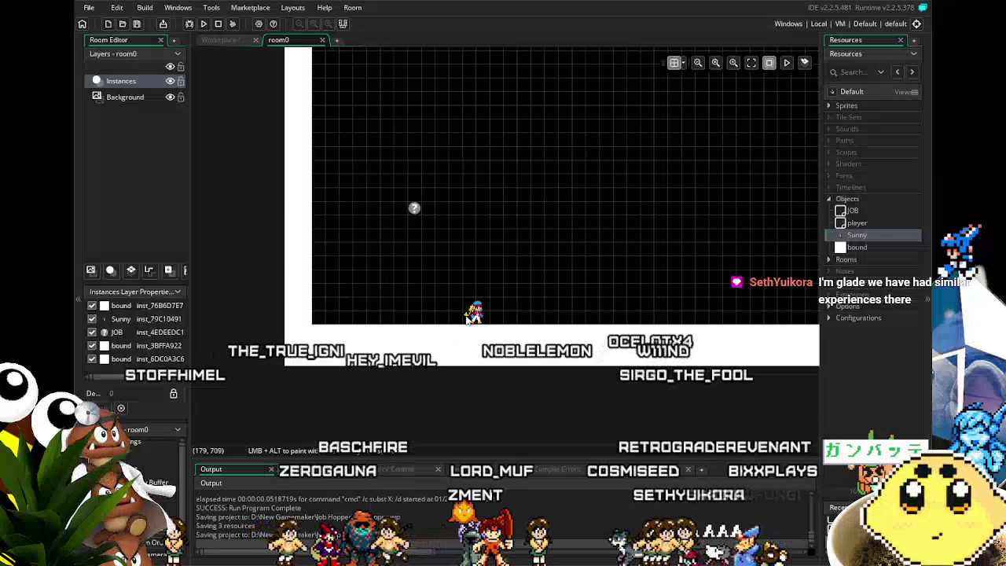
scroll(482, 379, "up", 1)
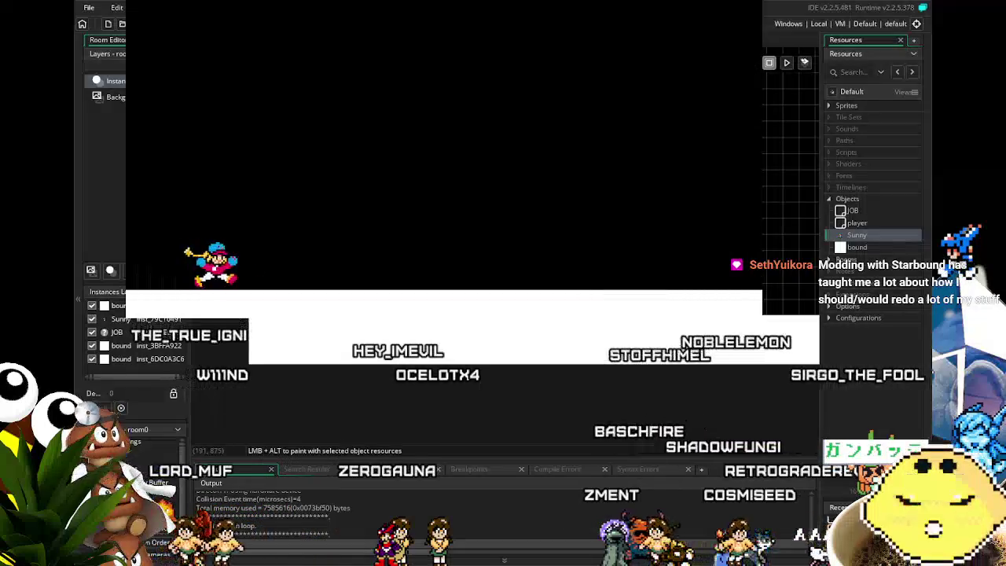
Run Sunny left and right across the floor, jump with Up and Space, then quit with Escape.
key("Up")
key("Right")
key("Left")
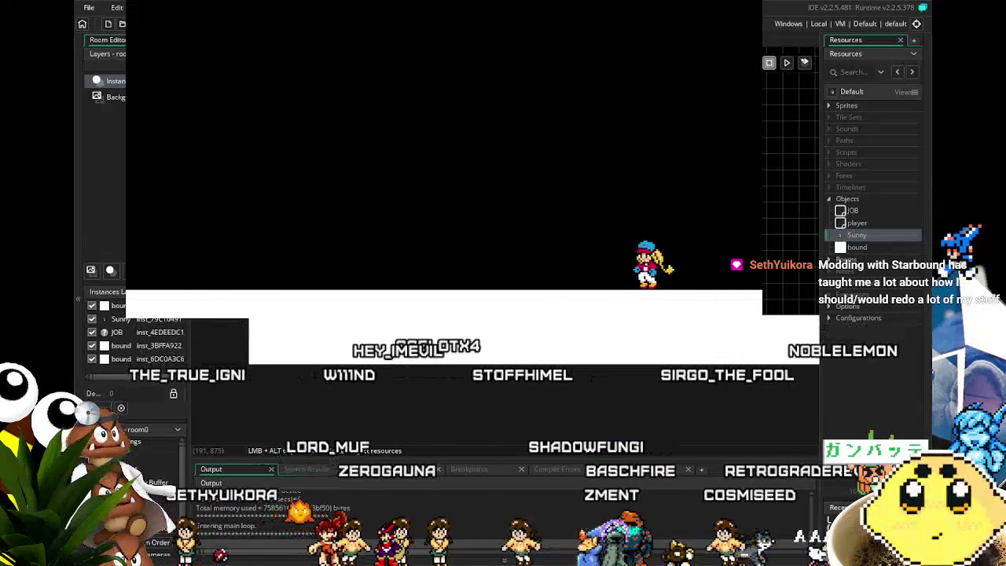
key("Left")
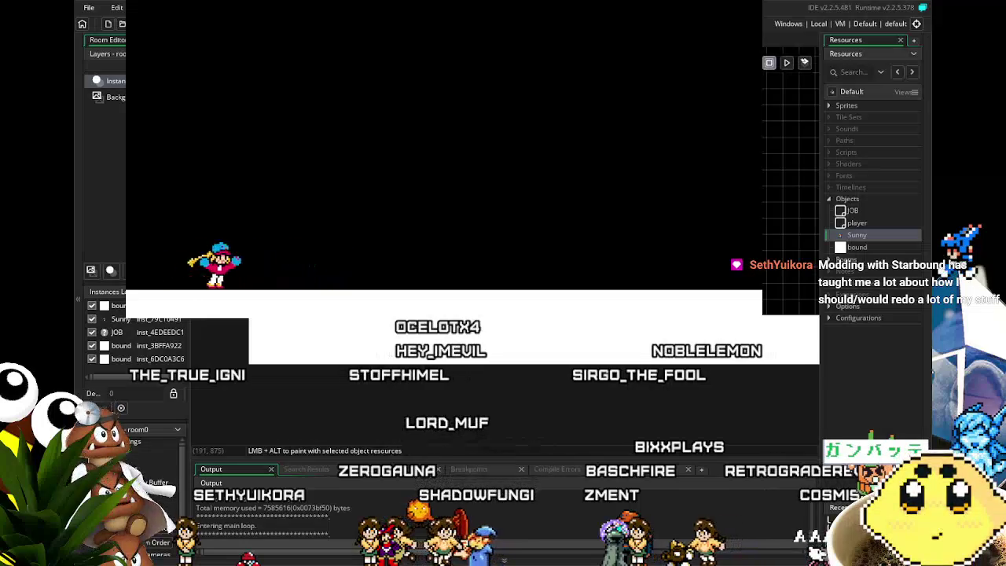
key("Right")
key("Up")
key("Right")
key("Left")
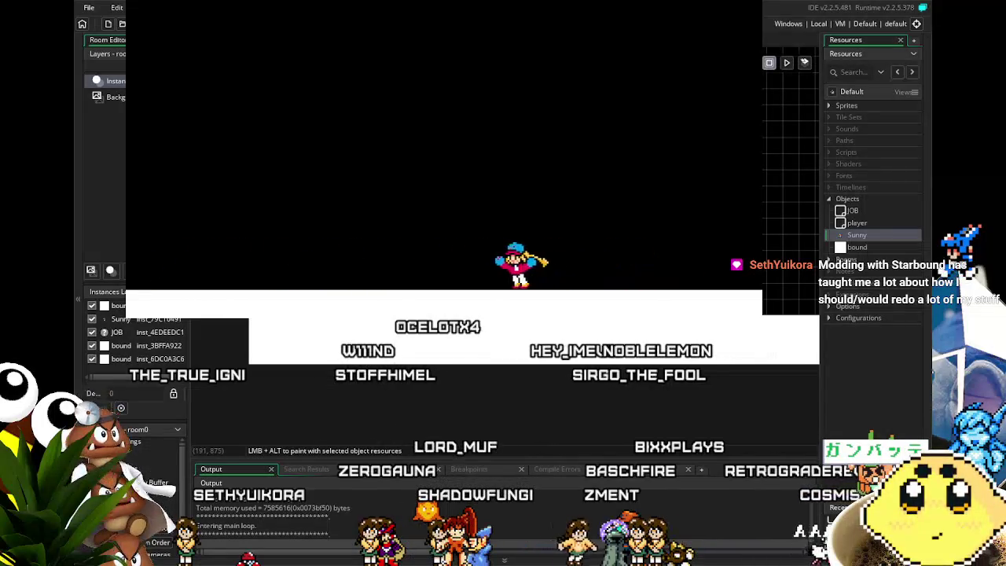
key("Right")
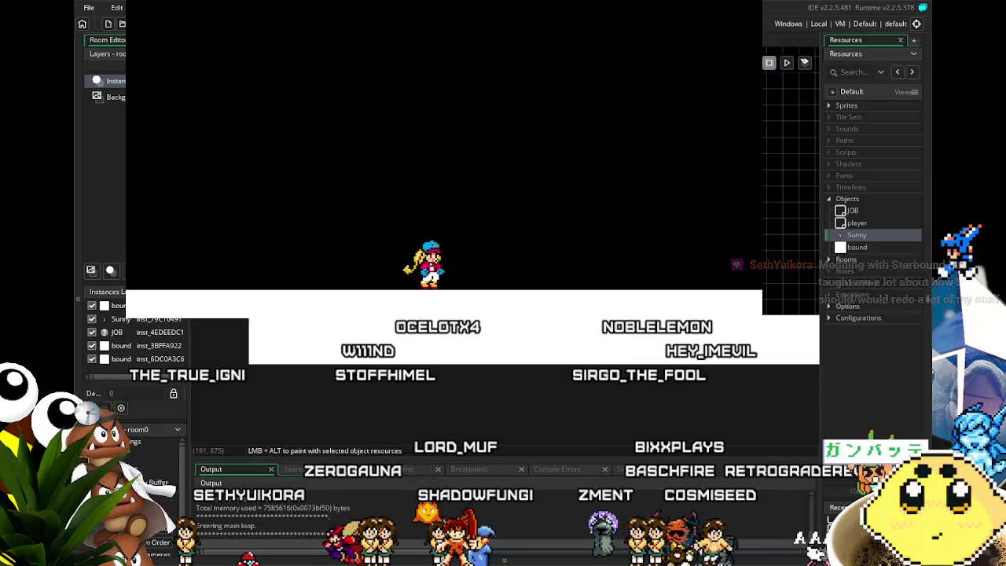
key("Left")
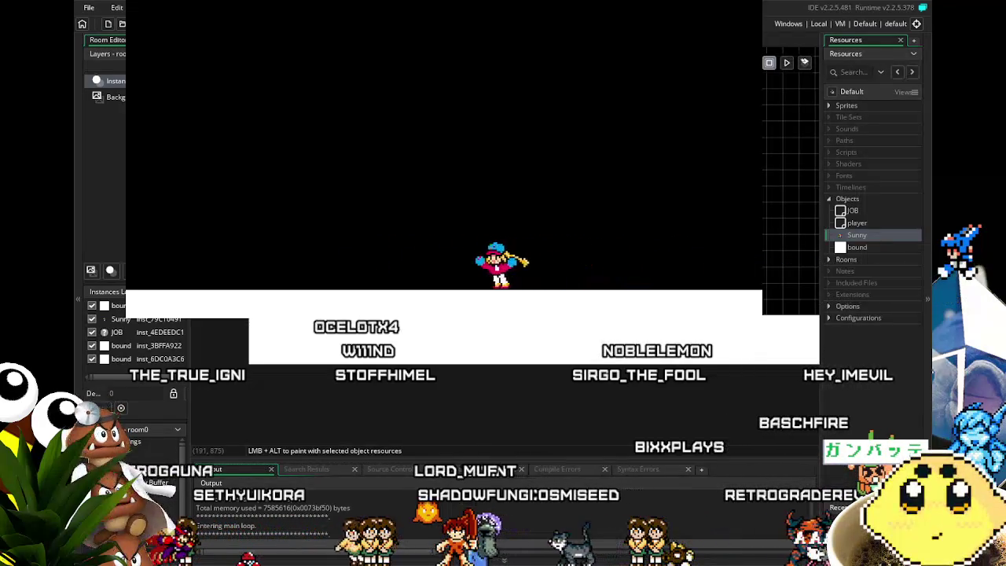
key("Right")
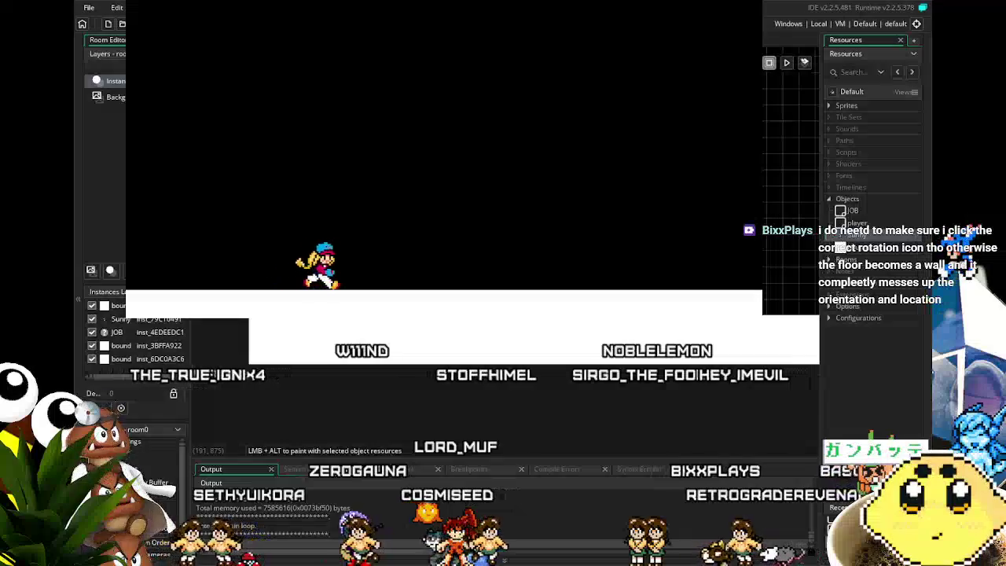
key("Left")
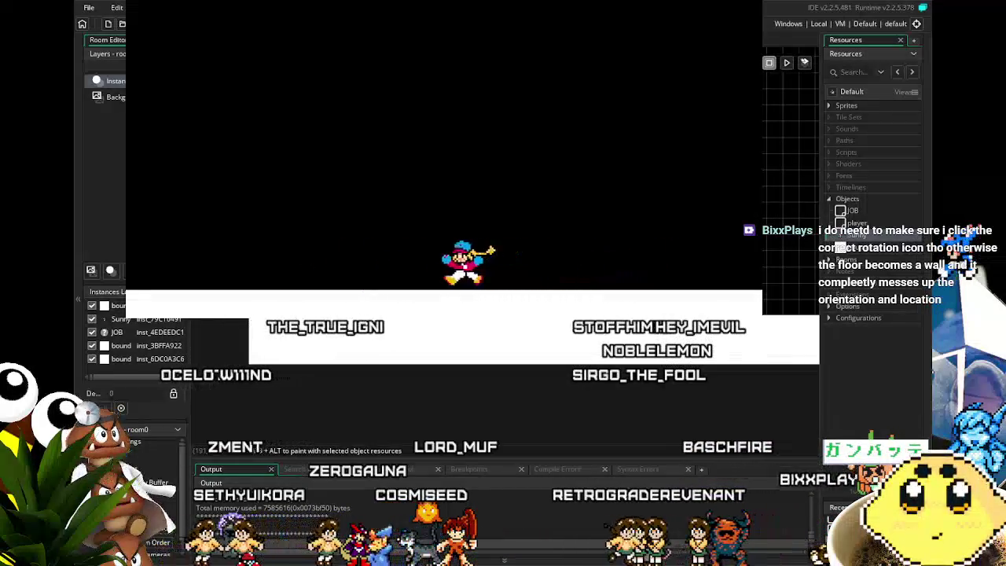
key("Right")
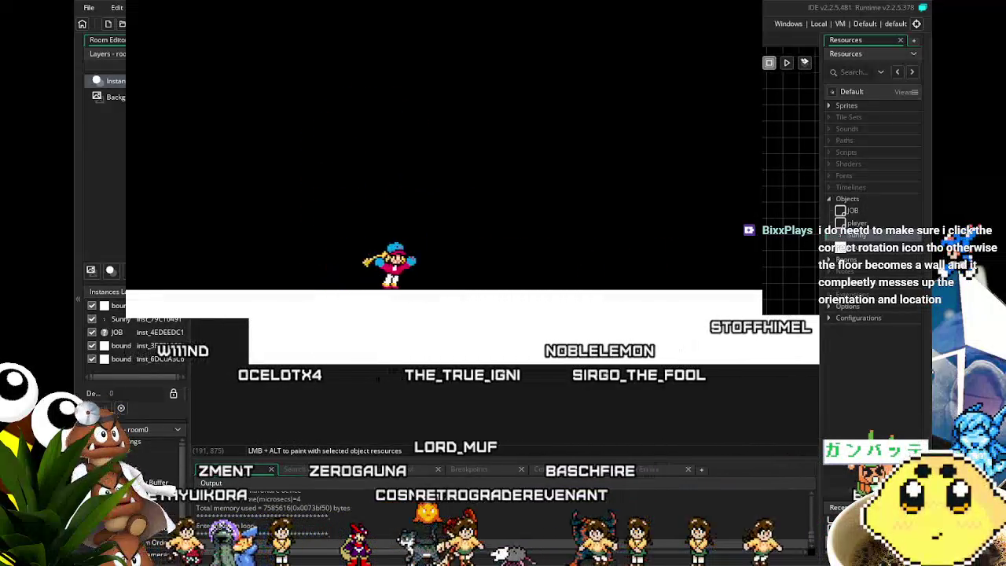
key("Left")
key("space")
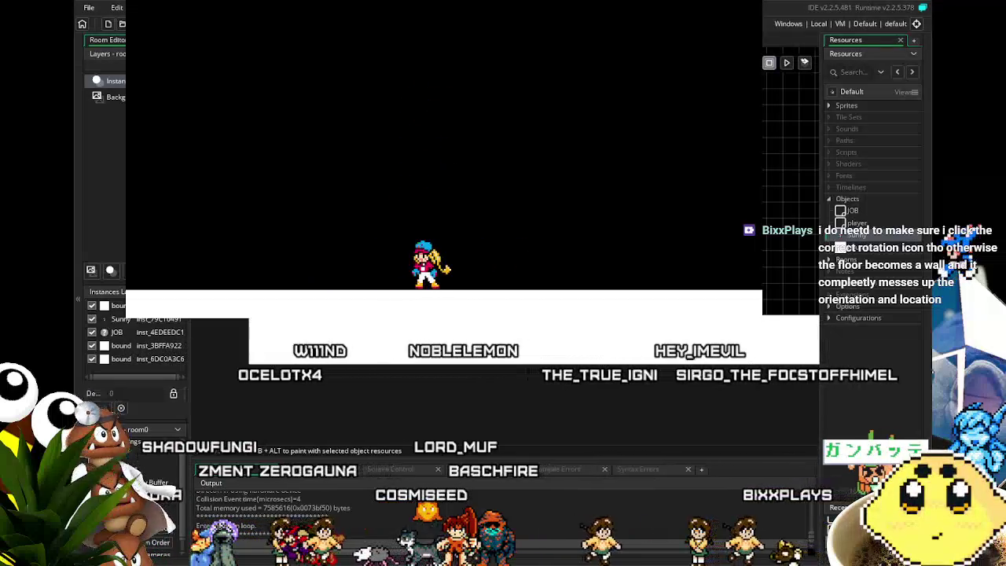
key("Left")
key("Right")
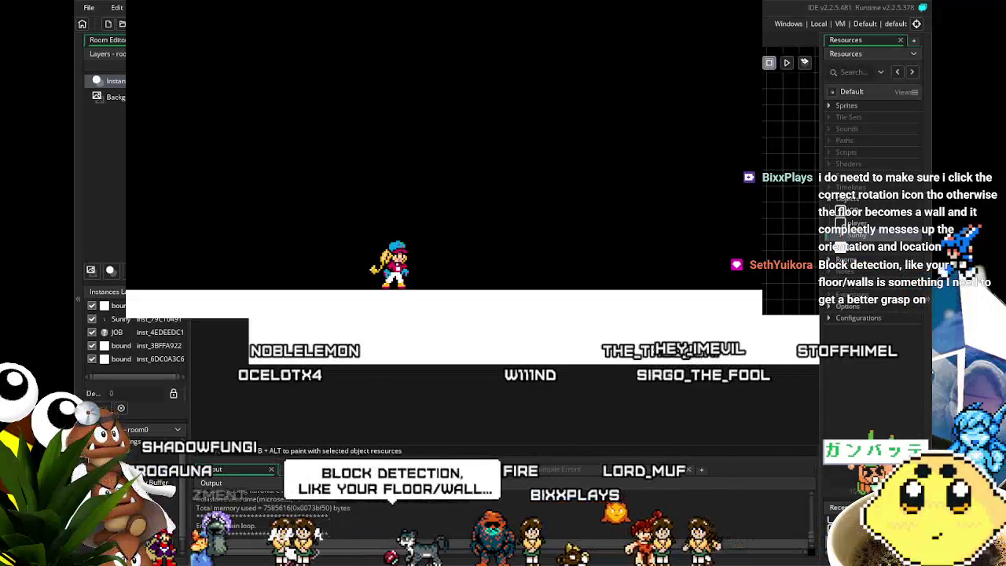
key("Escape")
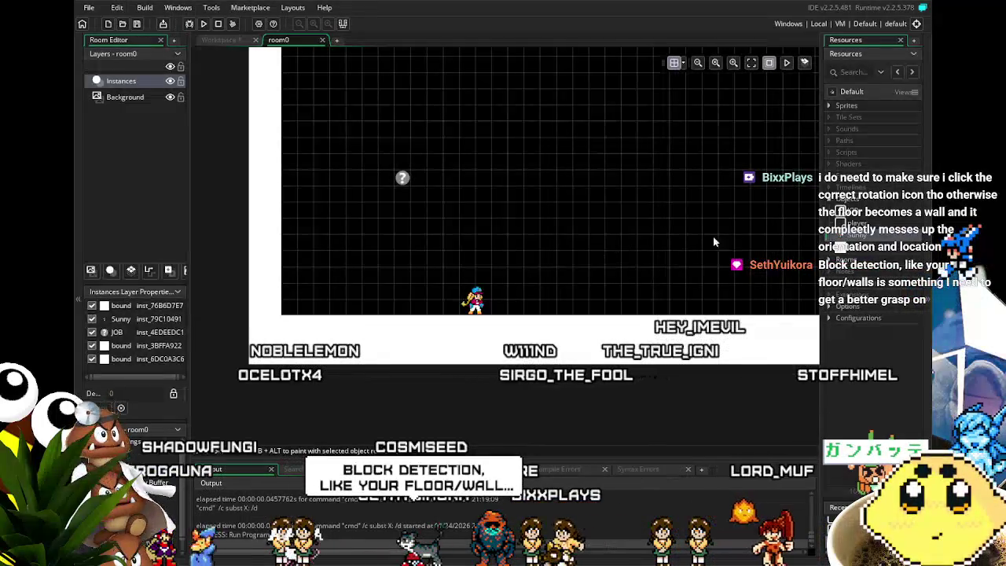
left_click(221, 39)
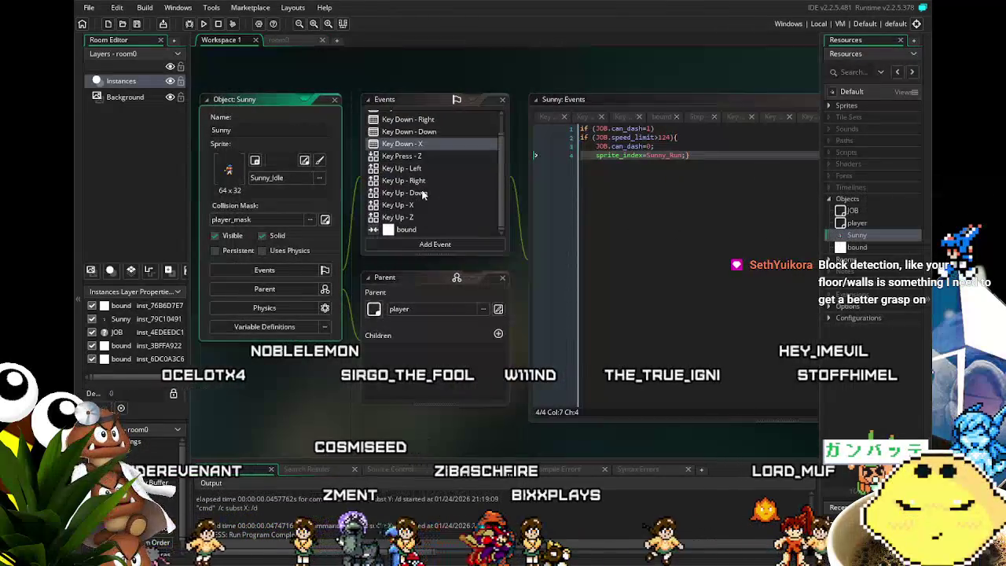
scroll(432, 147, "up", 1)
left_click(432, 152)
left_click(600, 167)
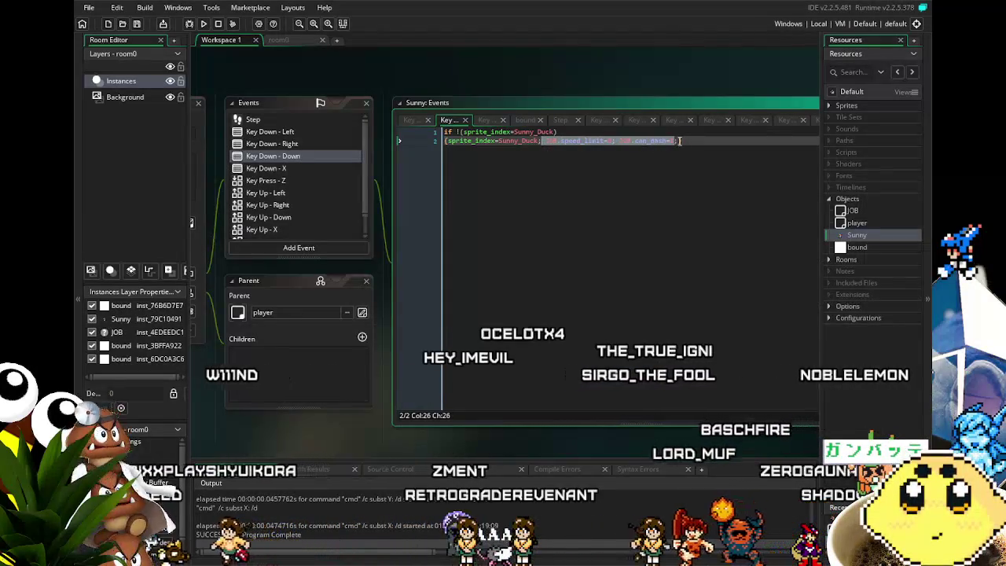
left_click_drag(677, 140, 580, 140)
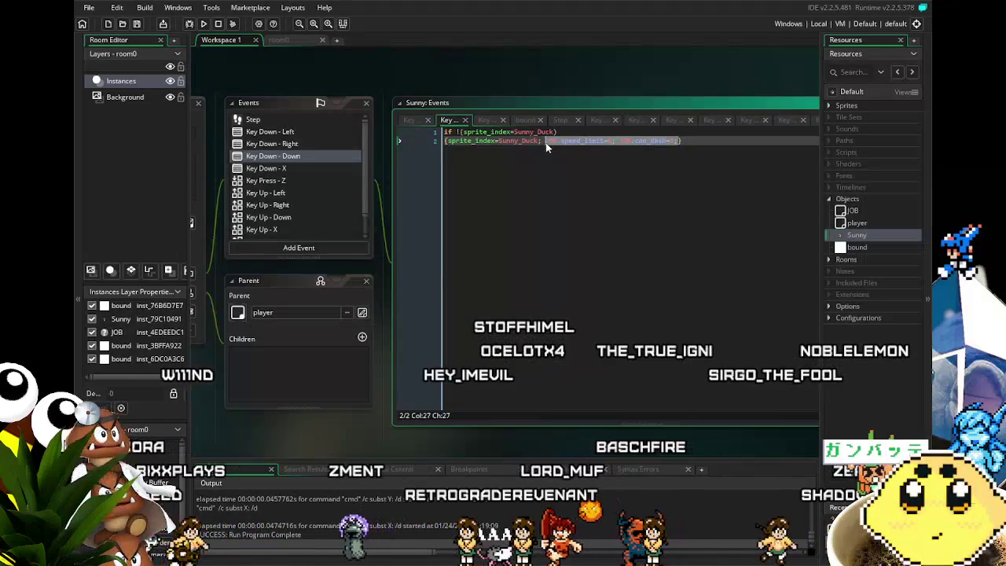
left_click_drag(516, 238, 639, 228)
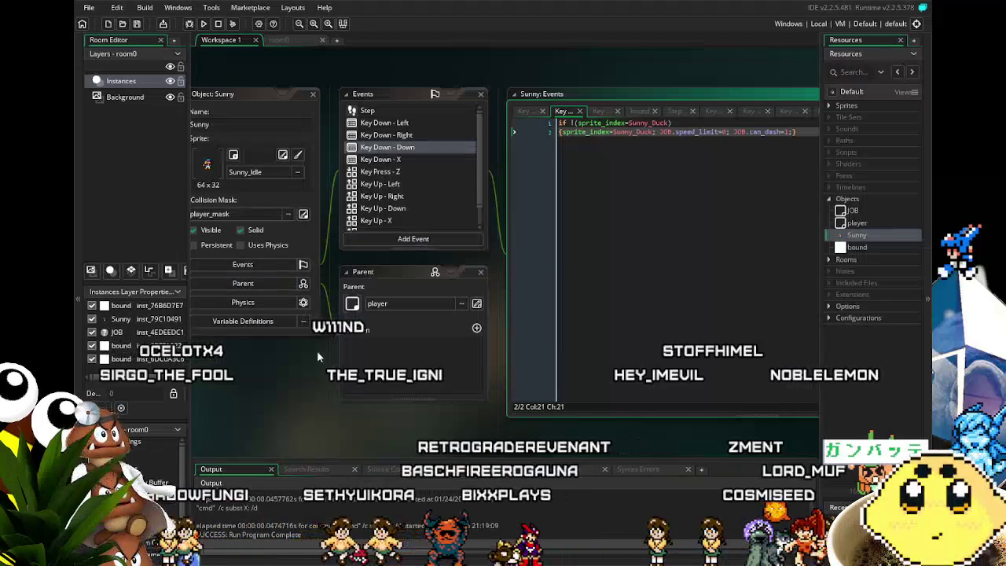
left_click_drag(311, 378, 333, 379)
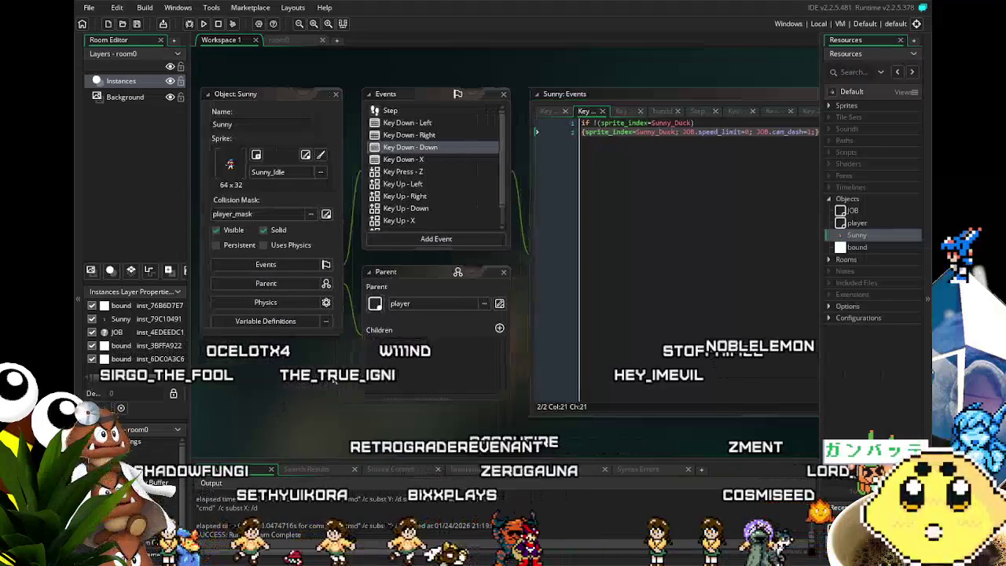
Check the Key Down - X dash code, then go back to the Key Down - Down duck code.
left_click(438, 159)
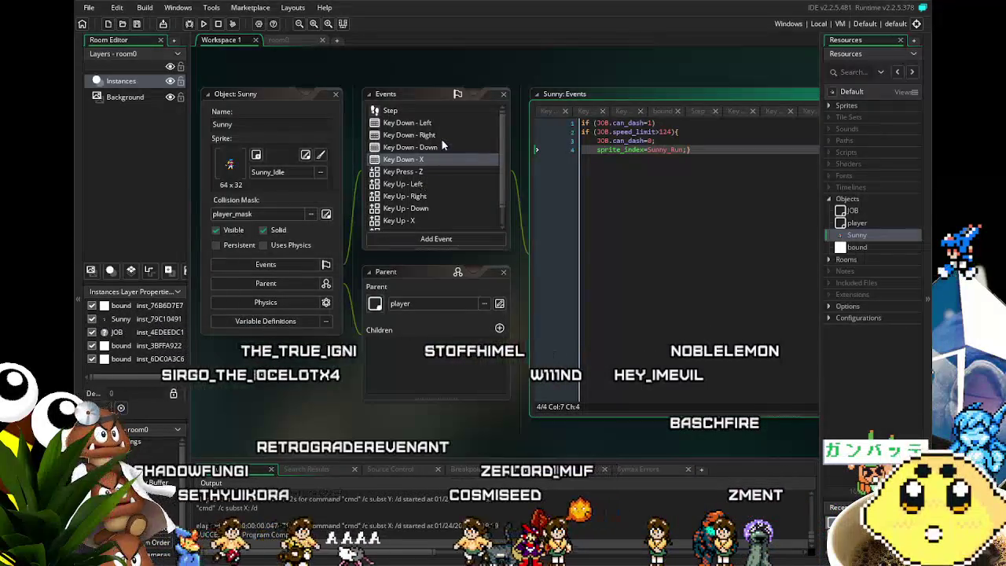
scroll(426, 174, "down", 1)
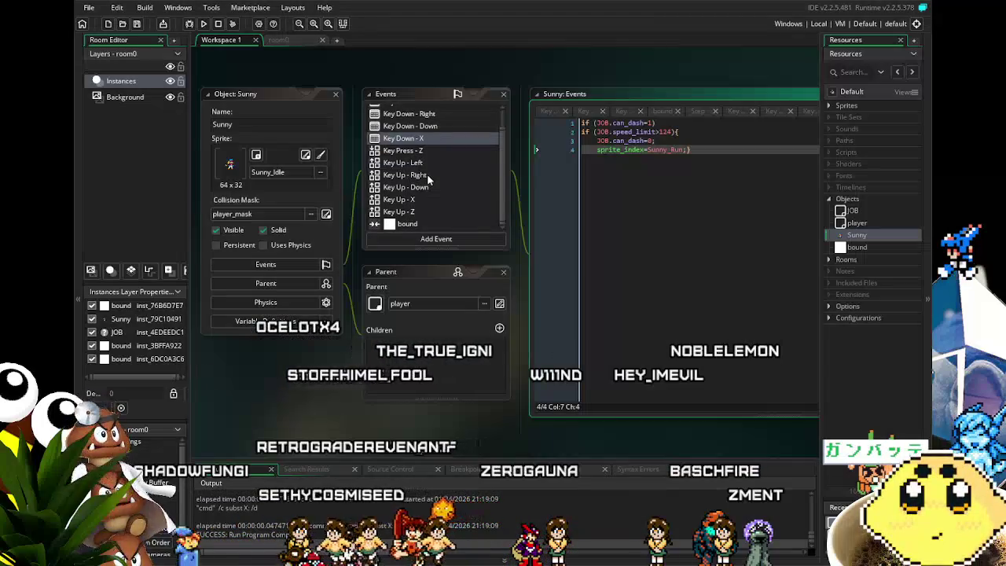
scroll(427, 174, "up", 1)
left_click(409, 148)
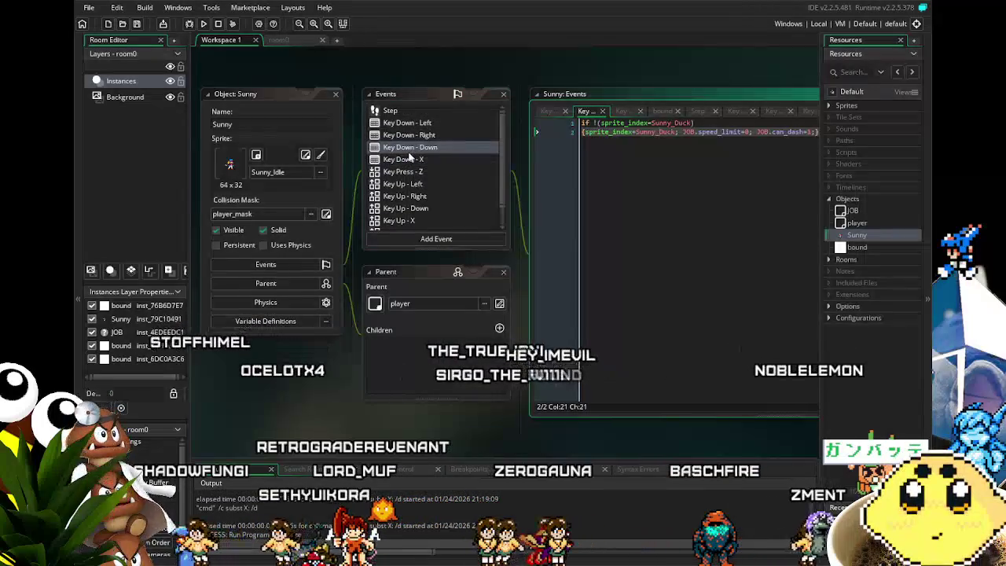
mouse_move(569, 247)
left_mouse_down()
mouse_move(547, 196)
mouse_move(535, 200)
mouse_move(551, 209)
left_mouse_up()
scroll(422, 181, "down", 1)
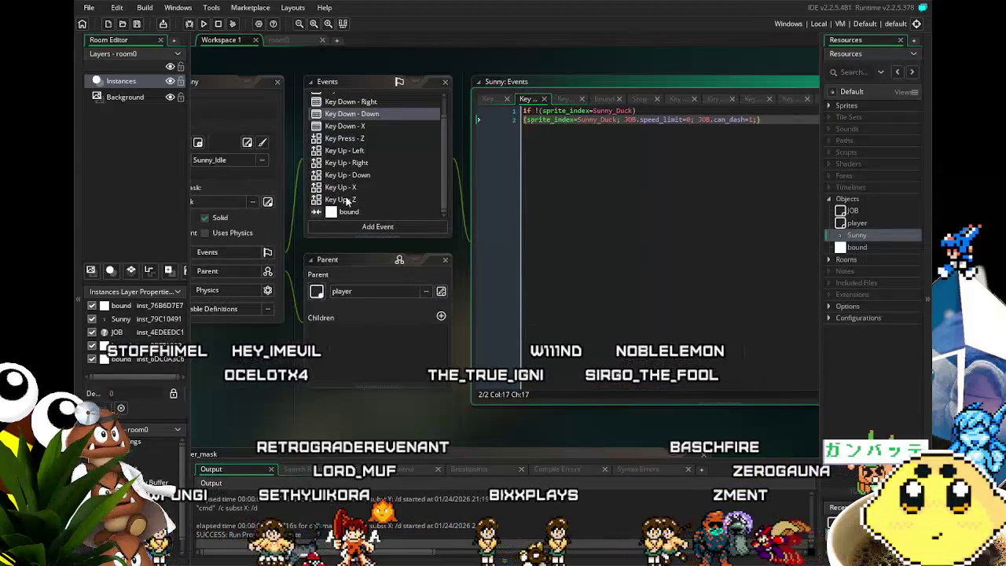
In Key Up - Left, add 'JOB.speed_limit=0; JOB.can_dash=1;' on a new line after line 7.
left_click(345, 150)
left_click_drag(578, 219, 528, 220)
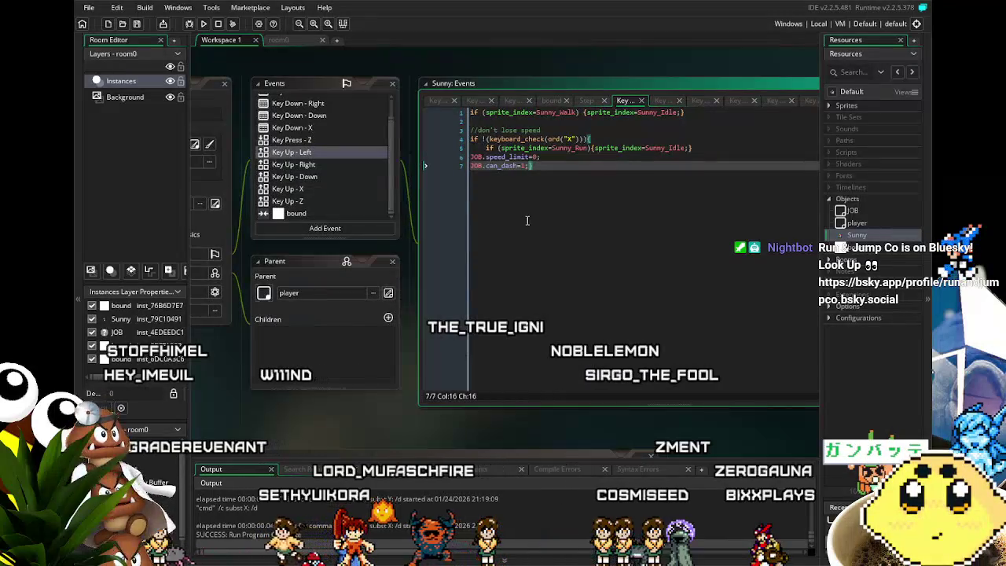
left_click(599, 223)
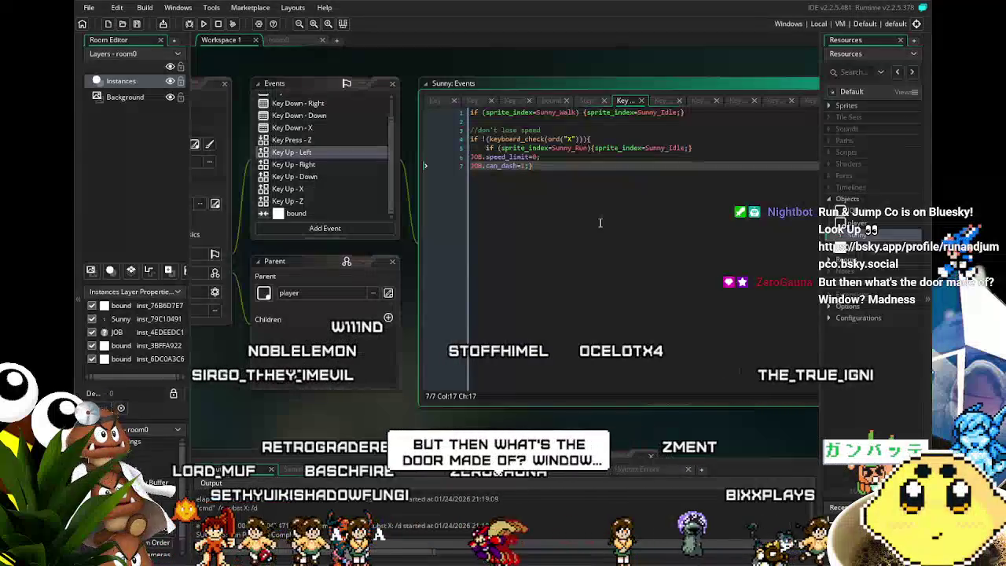
key("Return")
key("Return")
type("JOB.speed_limit=0; JOB.can_dash=1;")
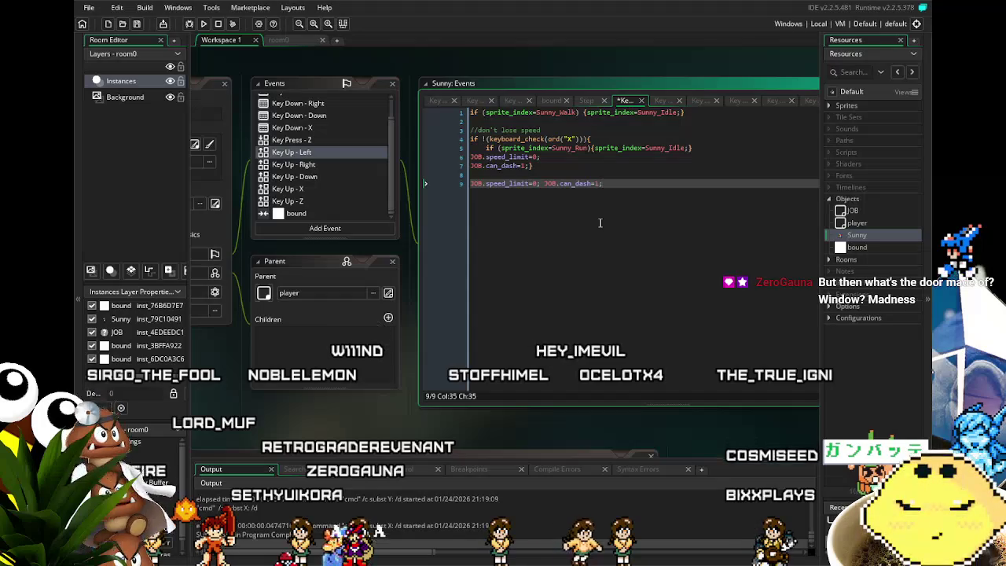
key("Left")
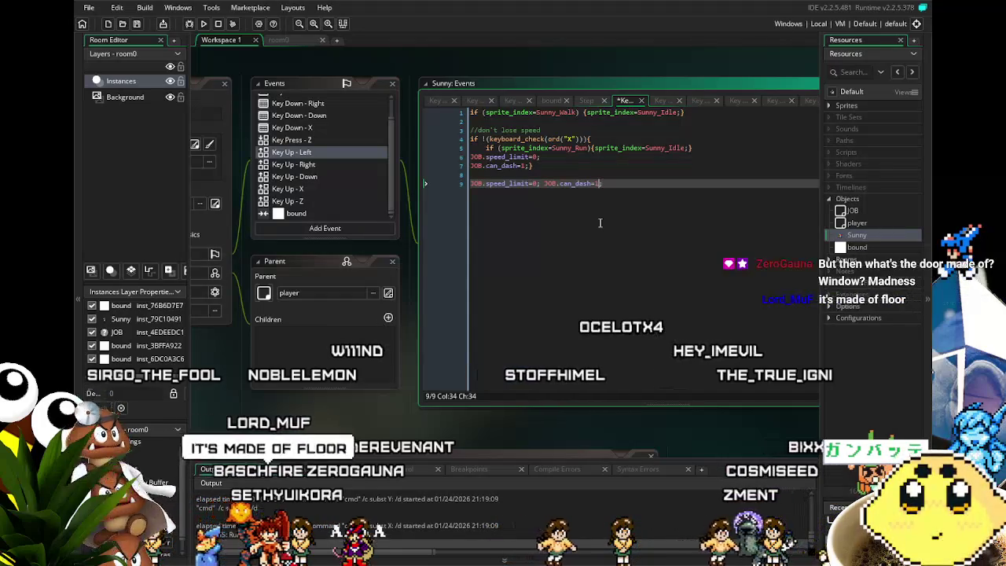
Compare with Key Down - Down, then move the Sunny_Walk check from the top to the code's end.
left_click(316, 116)
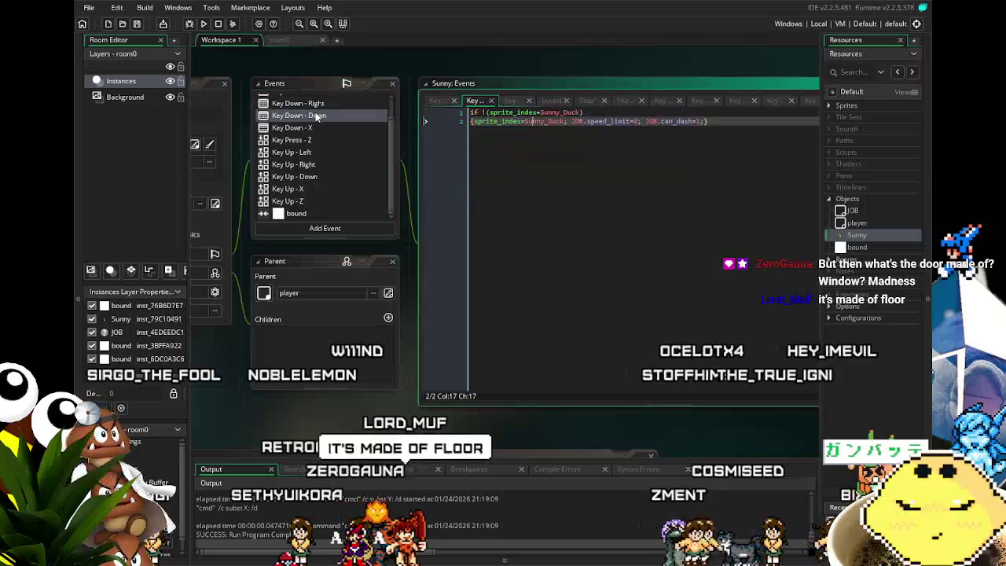
left_click(299, 153)
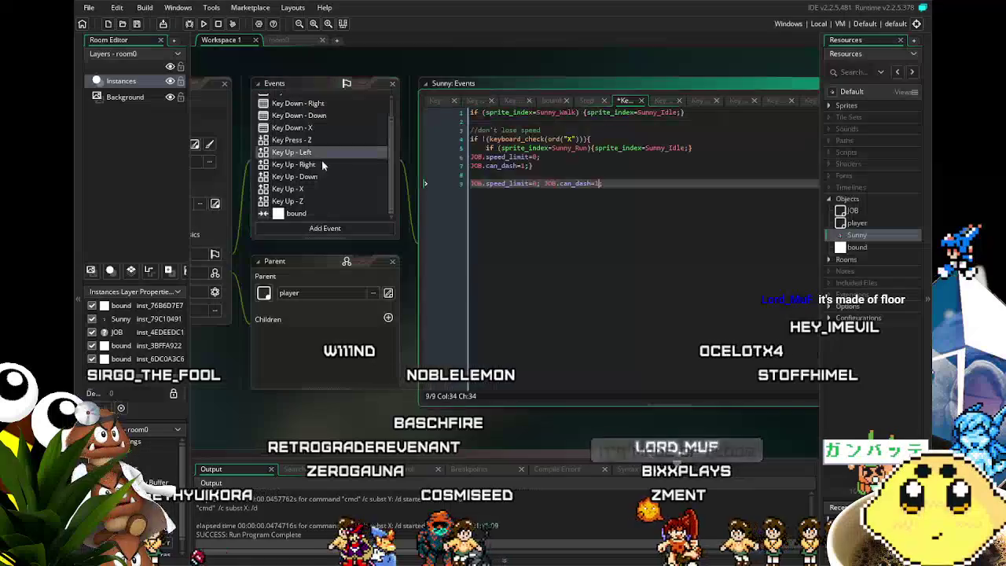
key("ctrl+z")
key("ctrl+z")
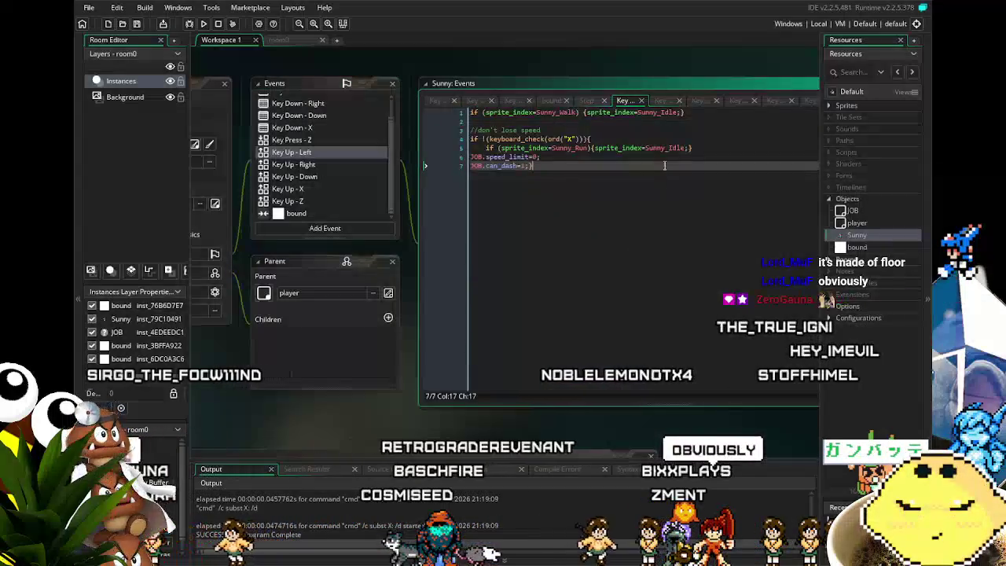
key("ctrl+y")
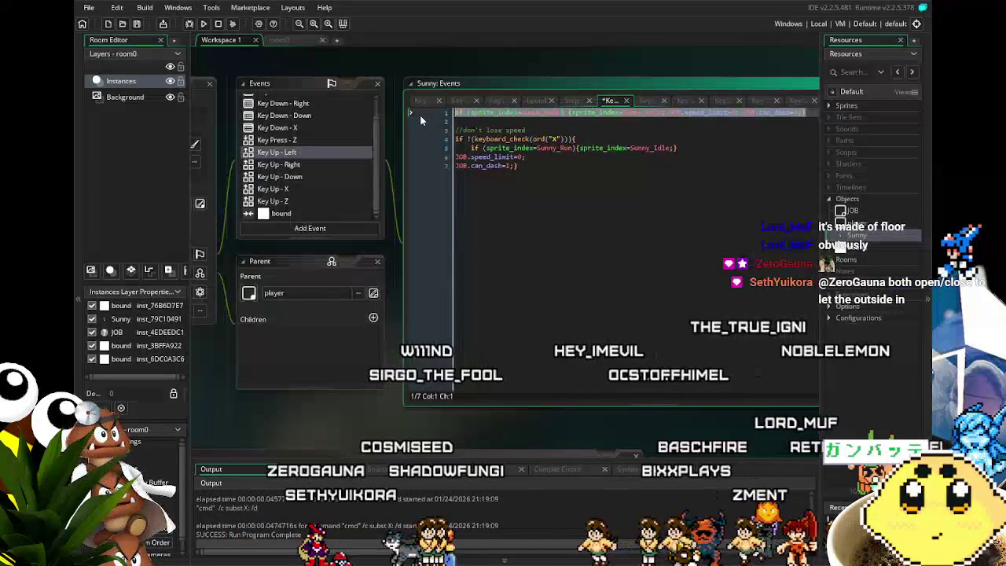
key("BackSpace")
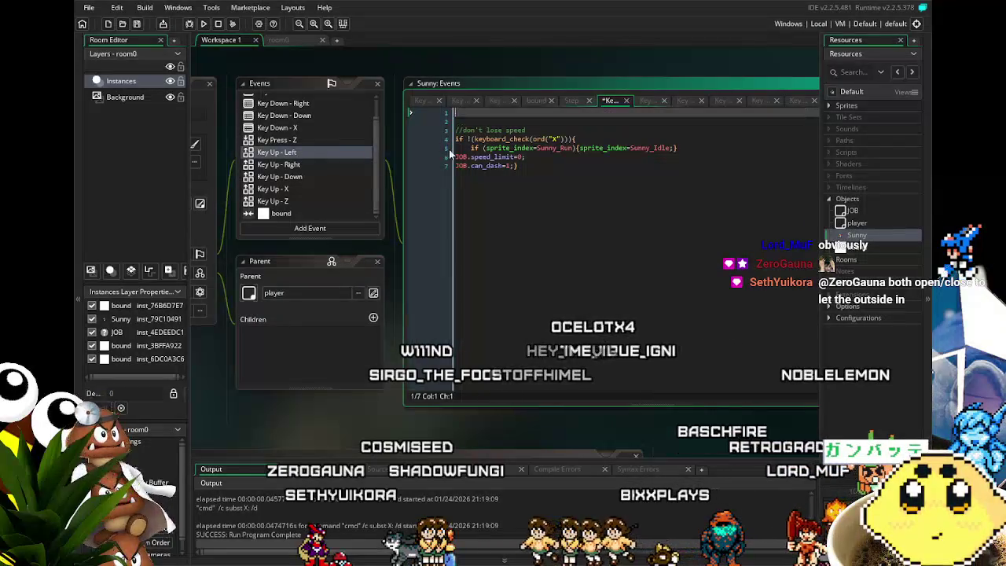
key("Delete")
key("Delete")
left_click(594, 186)
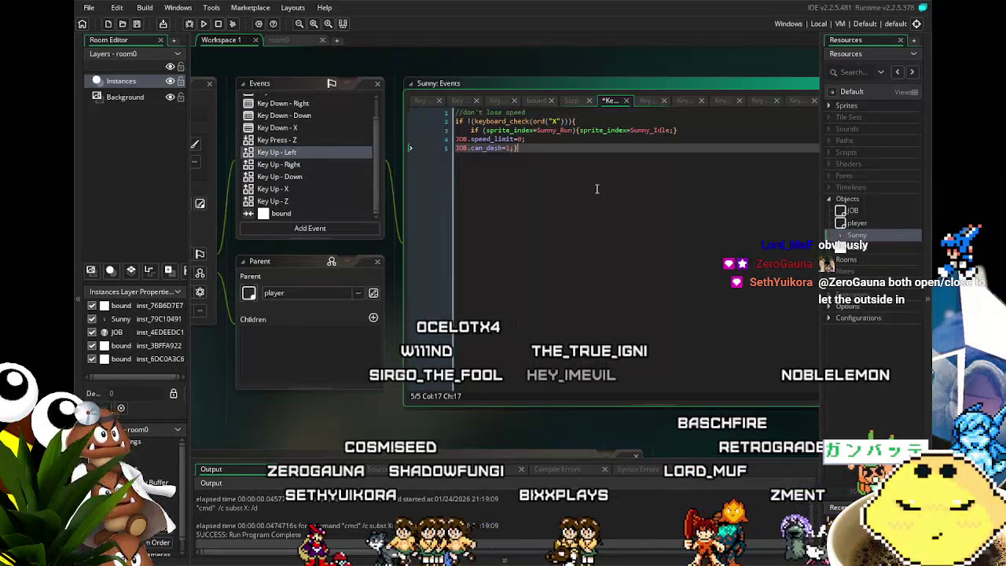
key("Return")
key("Return")
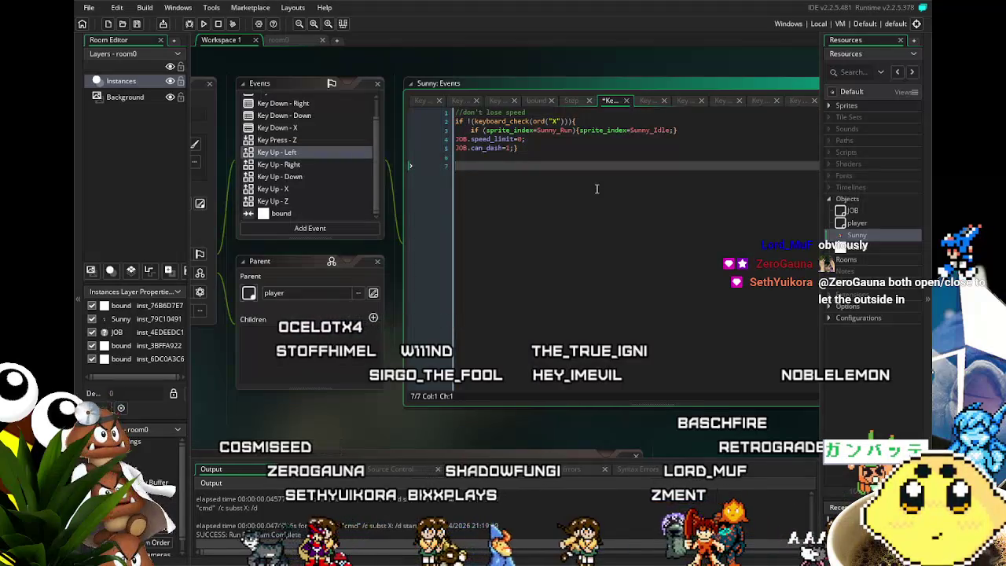
type("if (sprite_index=Sunny_Walk) {sprite_index=Sunny_Idle; JOB.speed_limit=0; JOB.can_dash=1;}")
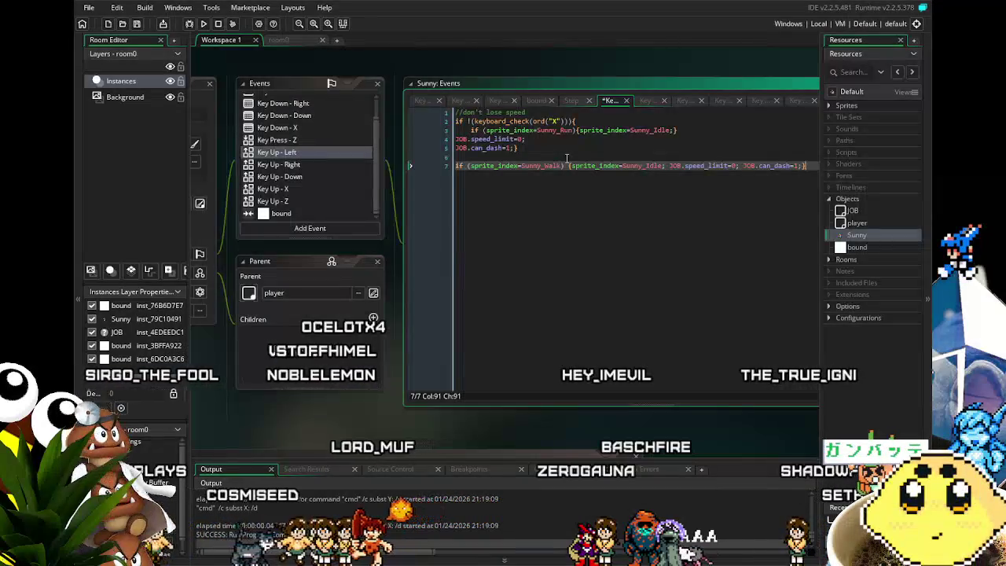
Undo the earlier edits so the Sunny_Walk check is back on line 1 of the Key Up - Left code.
key("BackSpace")
key("BackSpace")
key("BackSpace")
key("alt+Up")
key("alt+Up")
key("alt+Up")
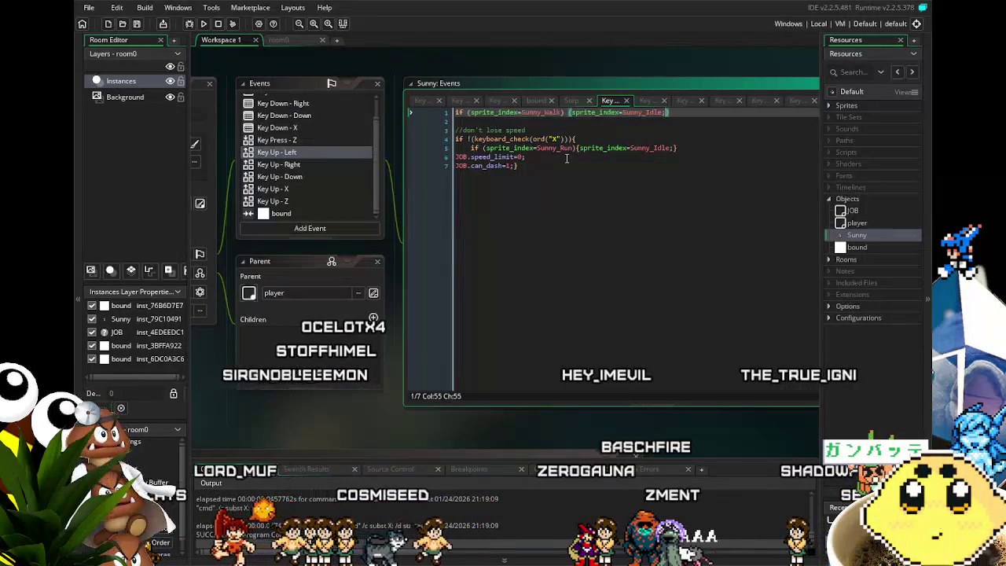
key("Down")
key("Down")
key("Down")
key("End")
key("shift+Home")
key("BackSpace")
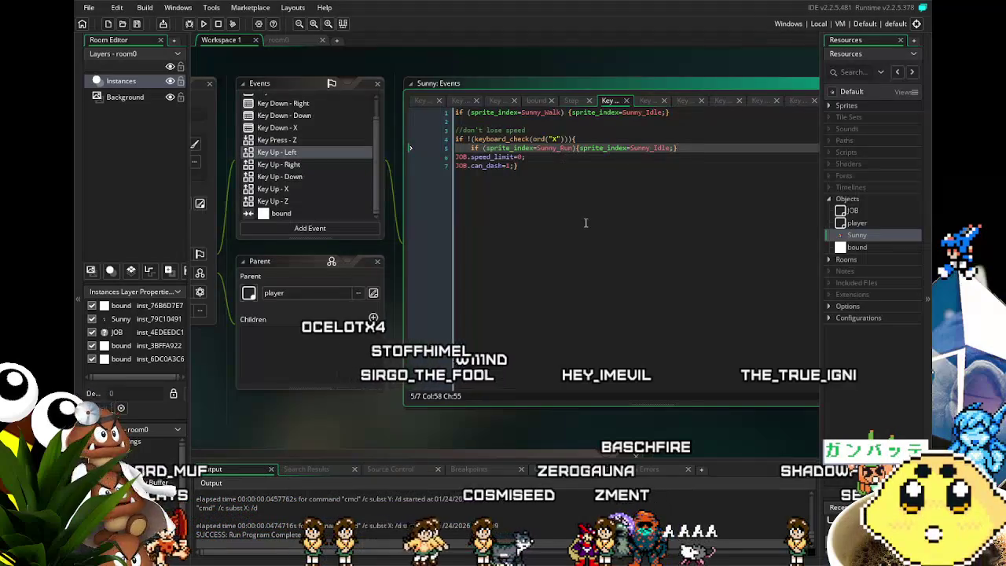
key("Up")
key("Up")
key("Up")
key("Down")
key("Down")
key("Down")
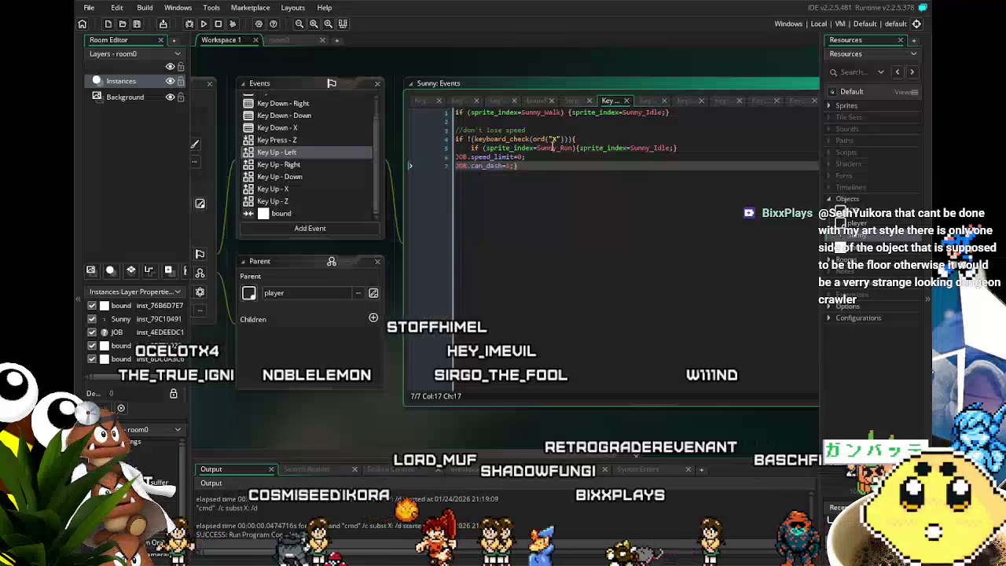
Add a standalone final line 'JOB.speed_limit=0; JOB.can_dash=1;' below the code.
key("Return")
key("Return")
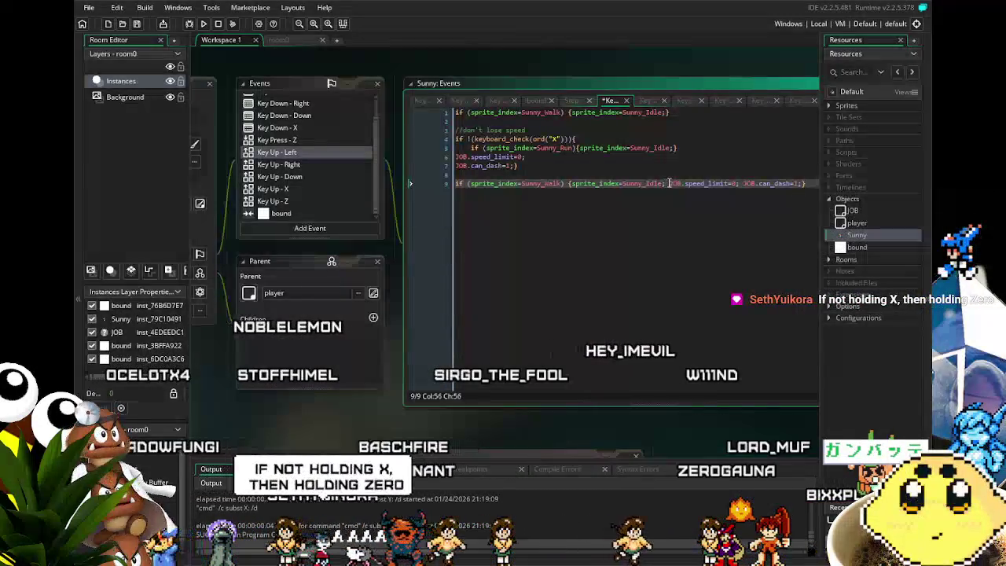
left_click_drag(669, 183, 455, 183)
key("BackSpace")
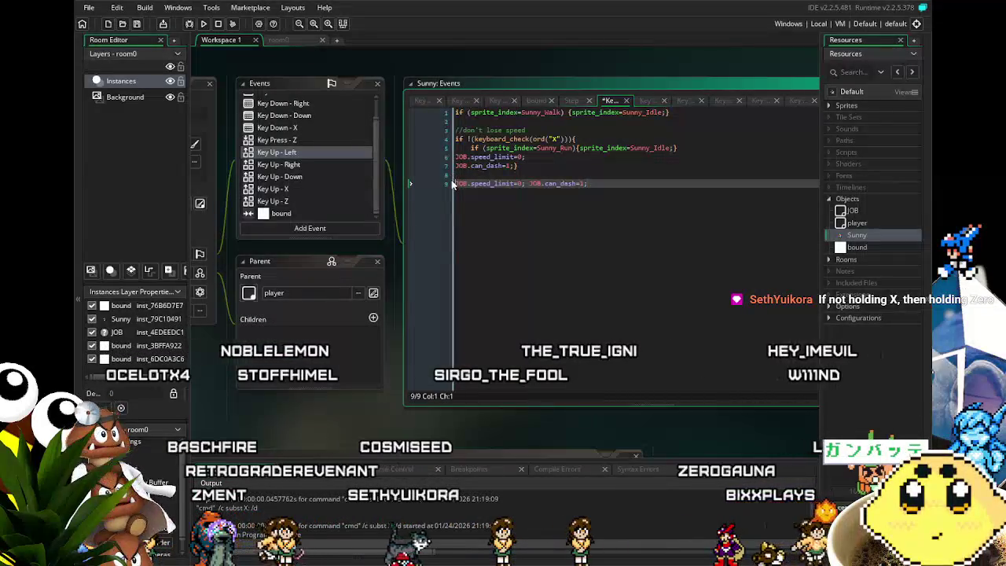
key("Return")
key("Up")
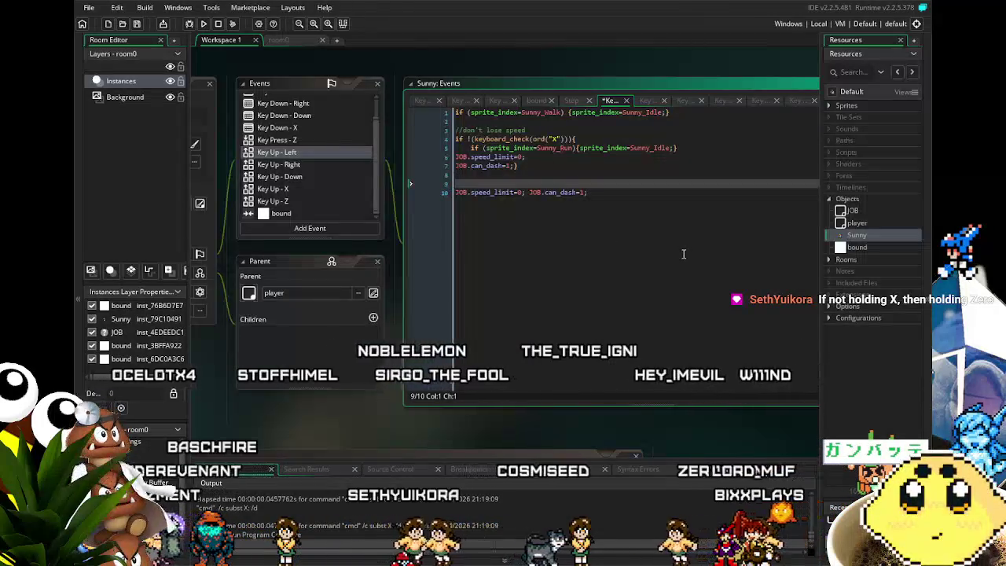
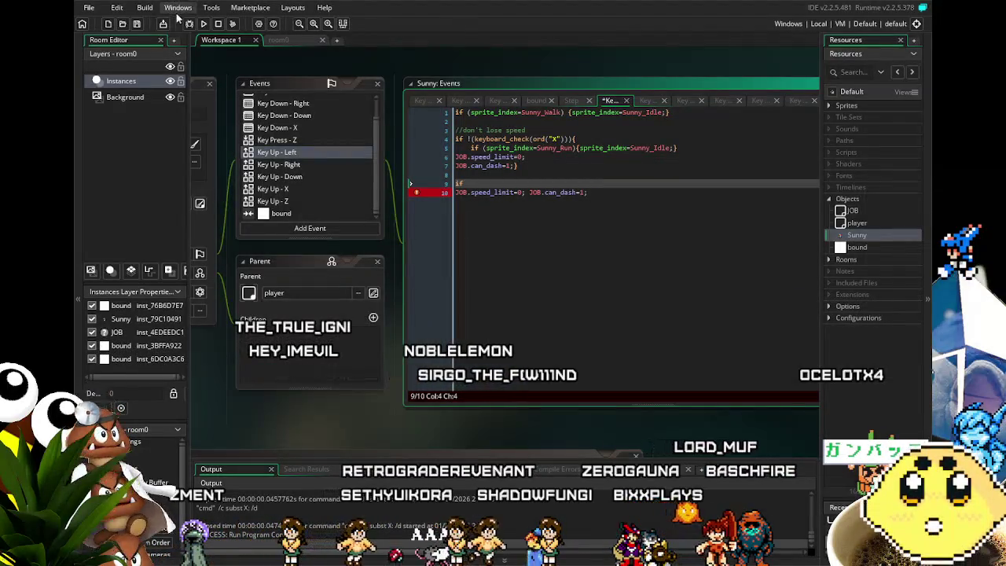
Comment out the unfinished if and reset lines 9–10 in Key Up - Left and rebuild the game.
left_click(206, 23)
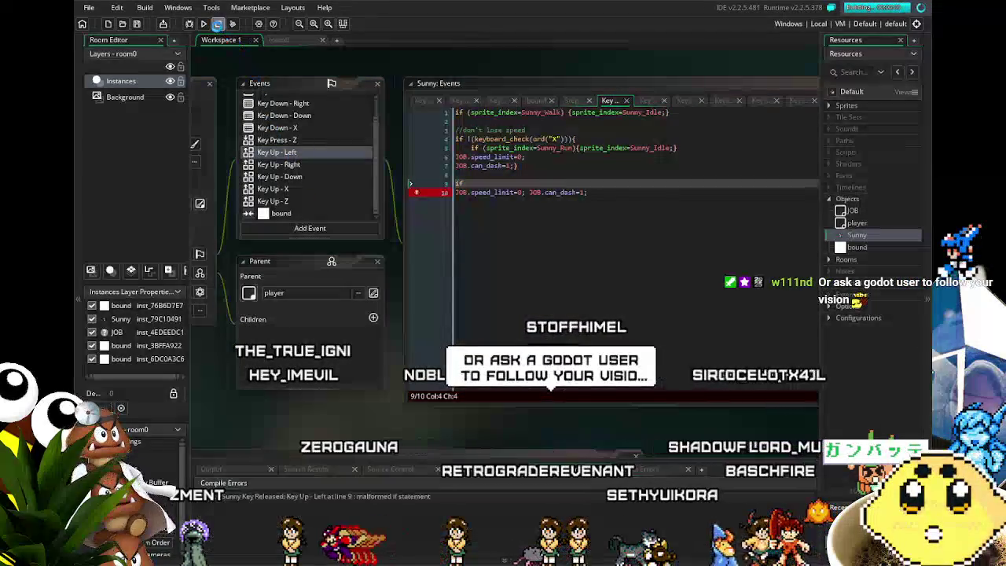
left_click_drag(649, 206, 463, 183)
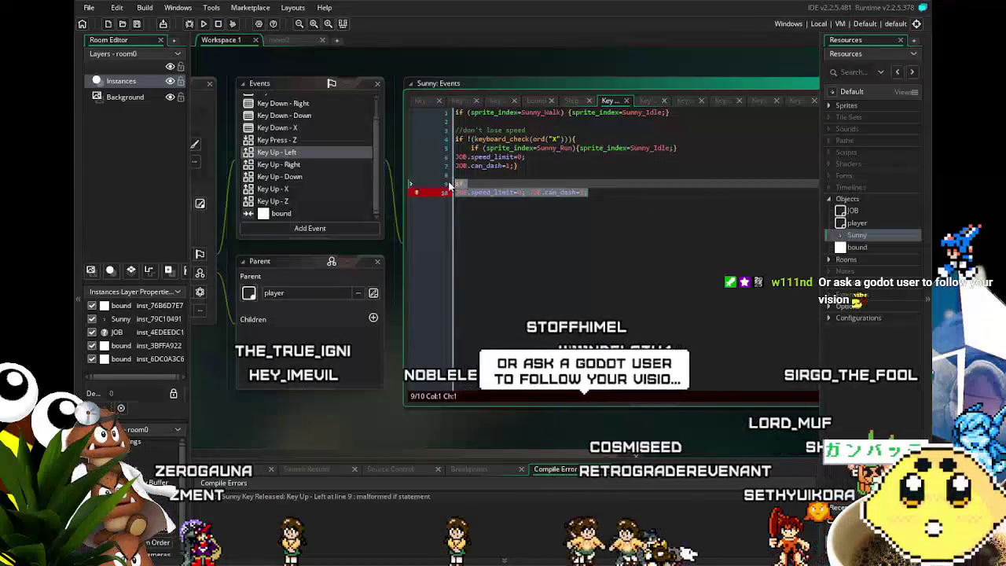
key("ctrl+k")
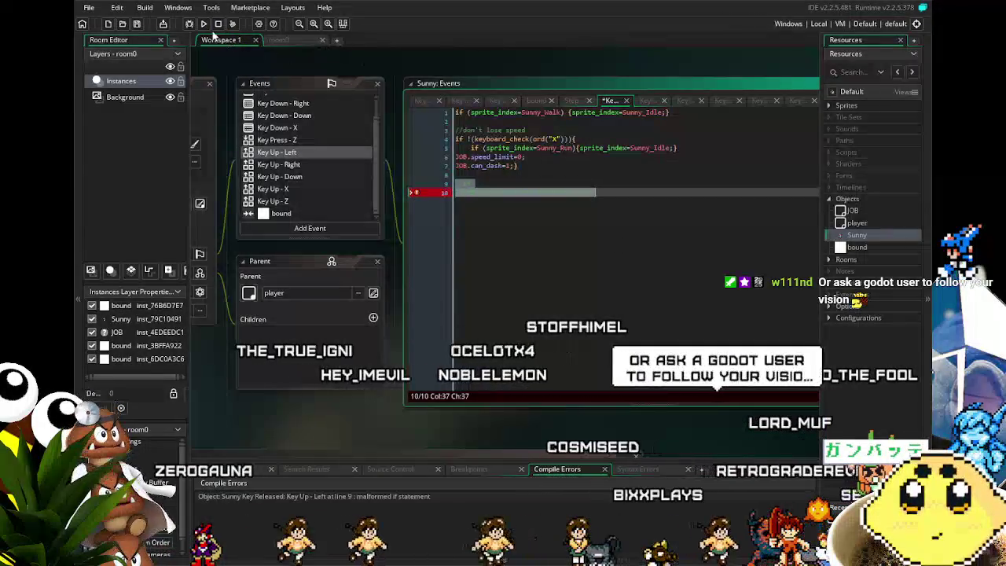
left_click(203, 23)
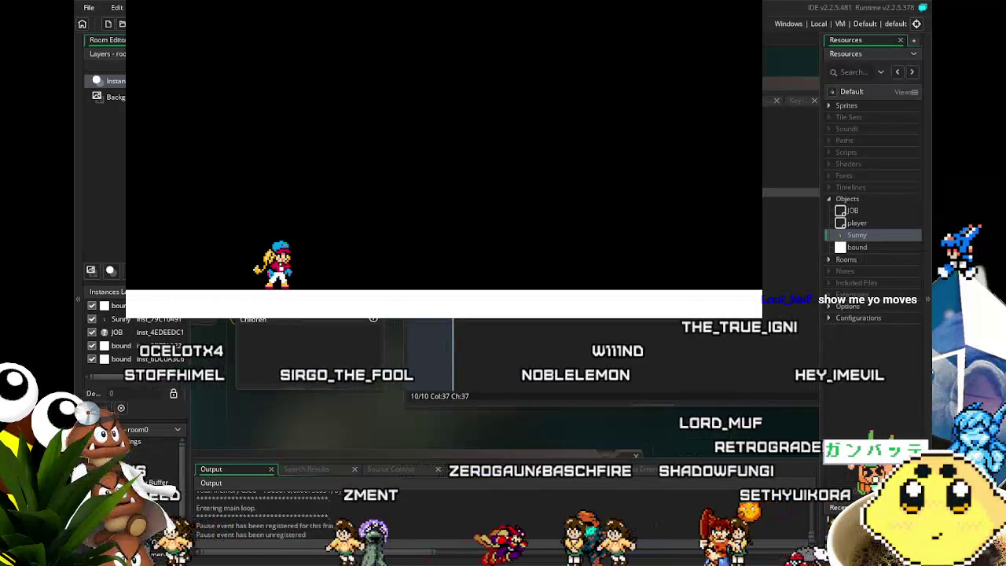
Playtest Sunny running left and right, jumping and crouching.
key("Left")
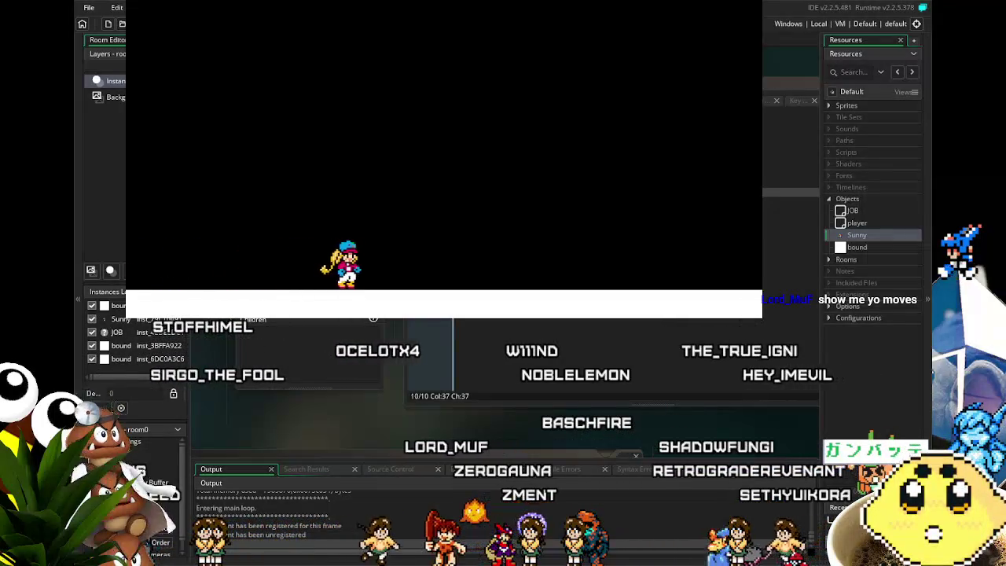
key("Right")
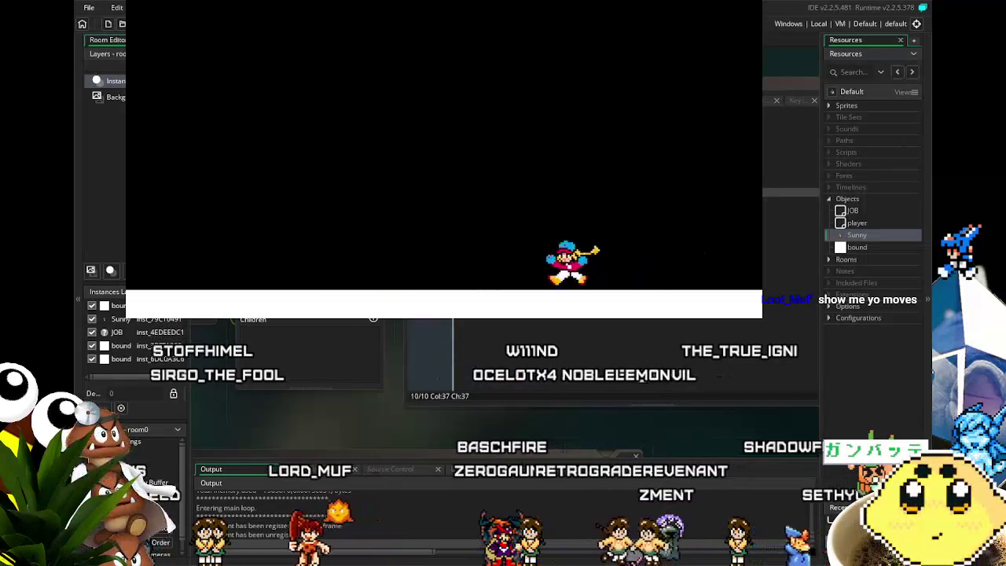
key("Left")
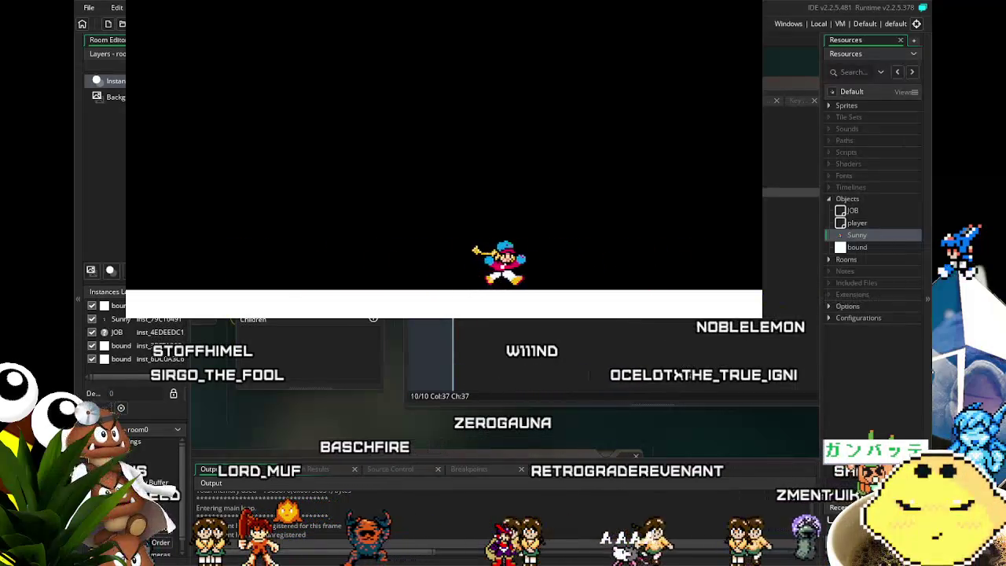
key("Left")
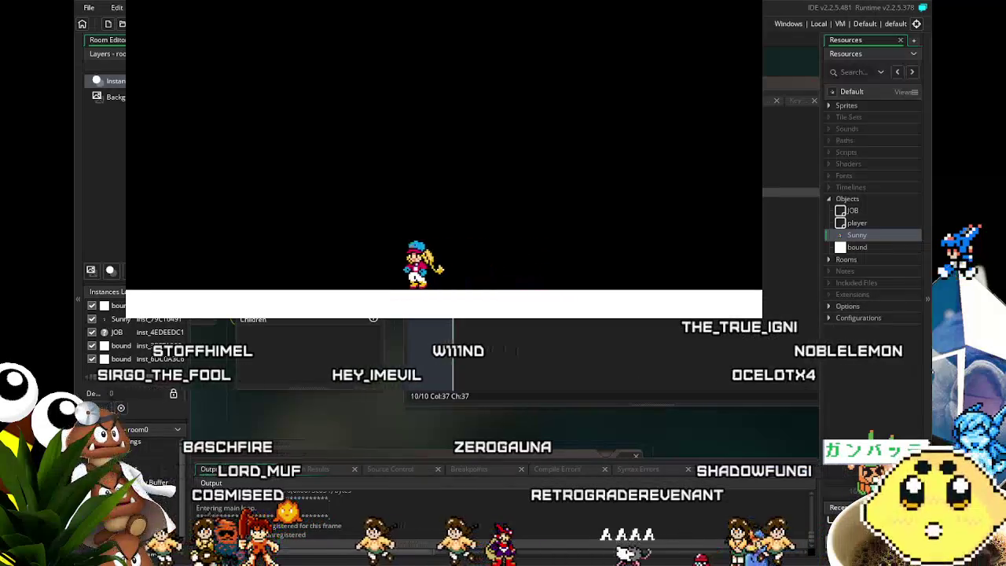
key("Right")
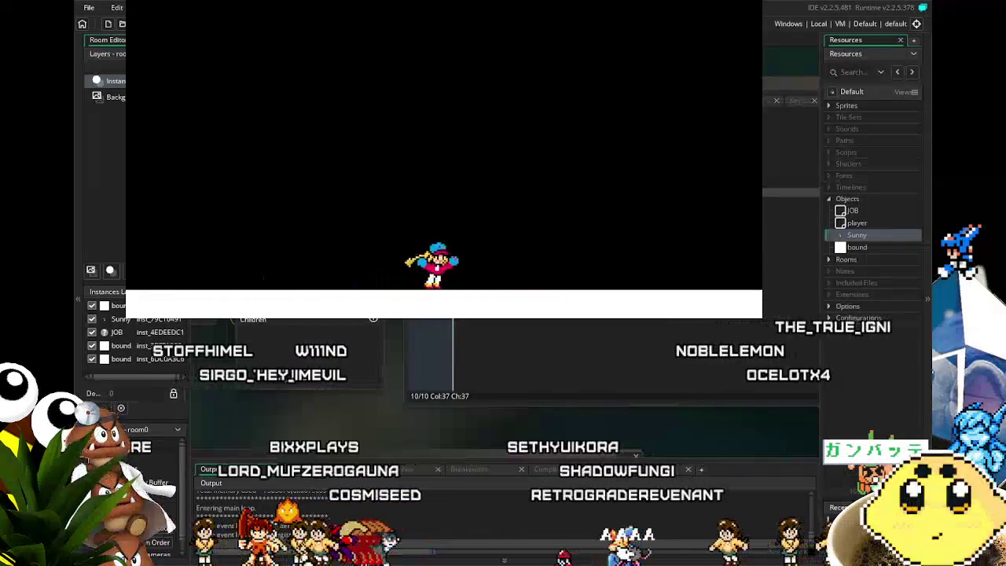
key("space")
key("Left")
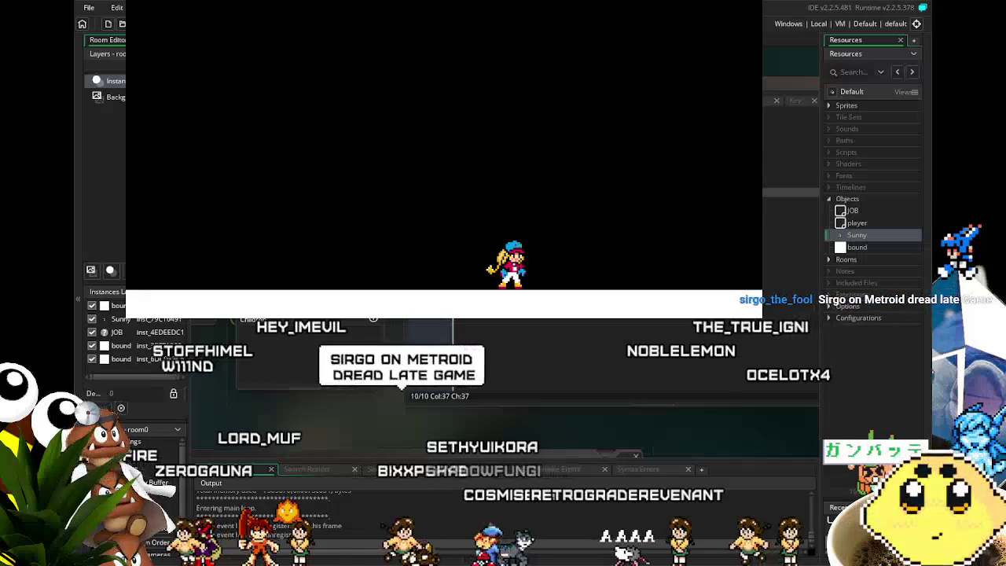
key("Right")
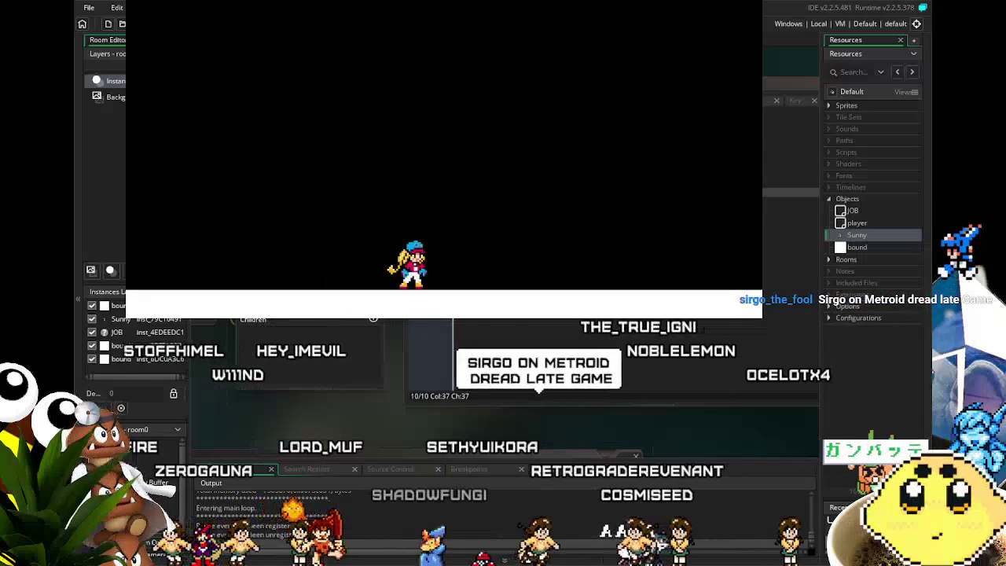
key("Left")
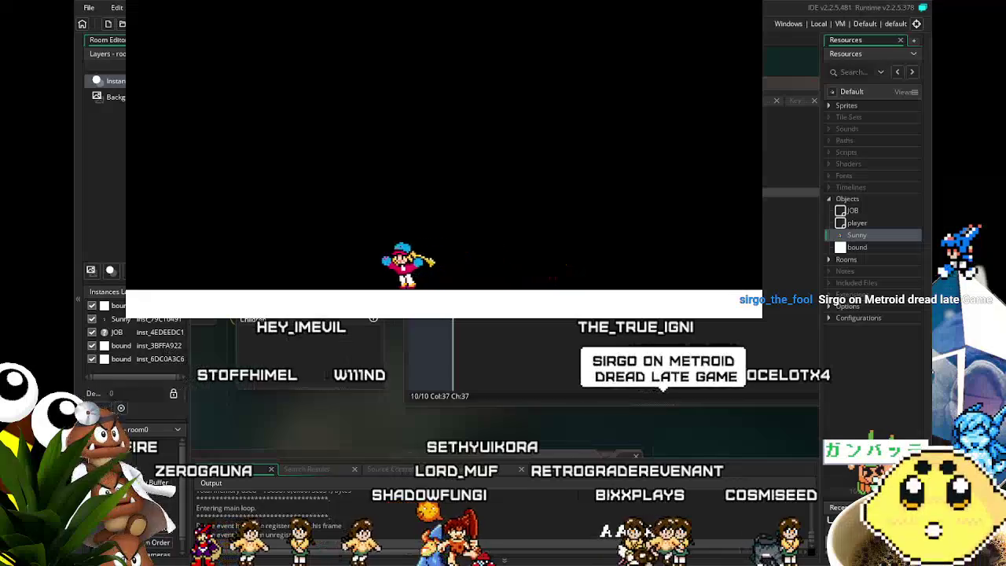
key("Right")
key("space")
key("Left")
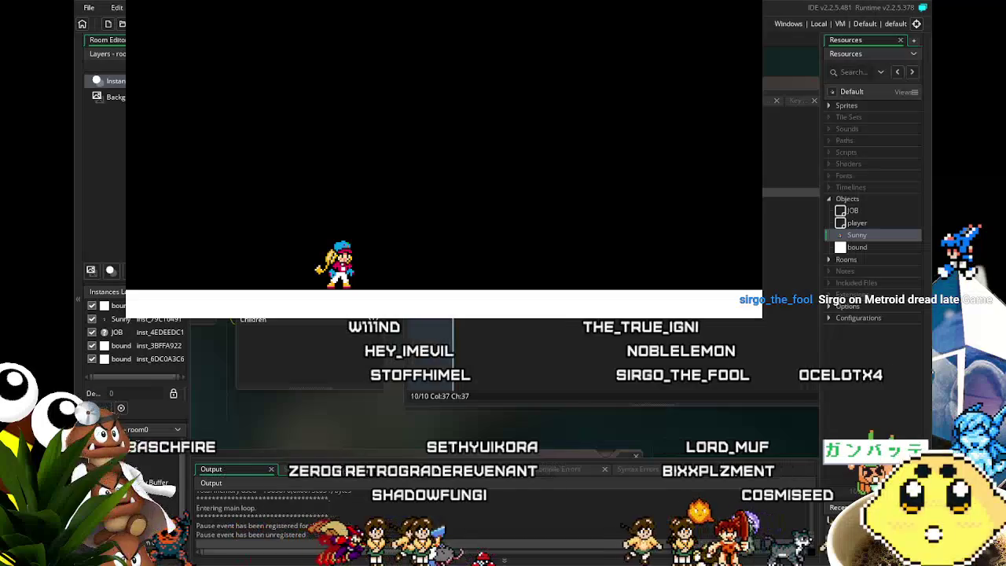
key("Down")
key("Right")
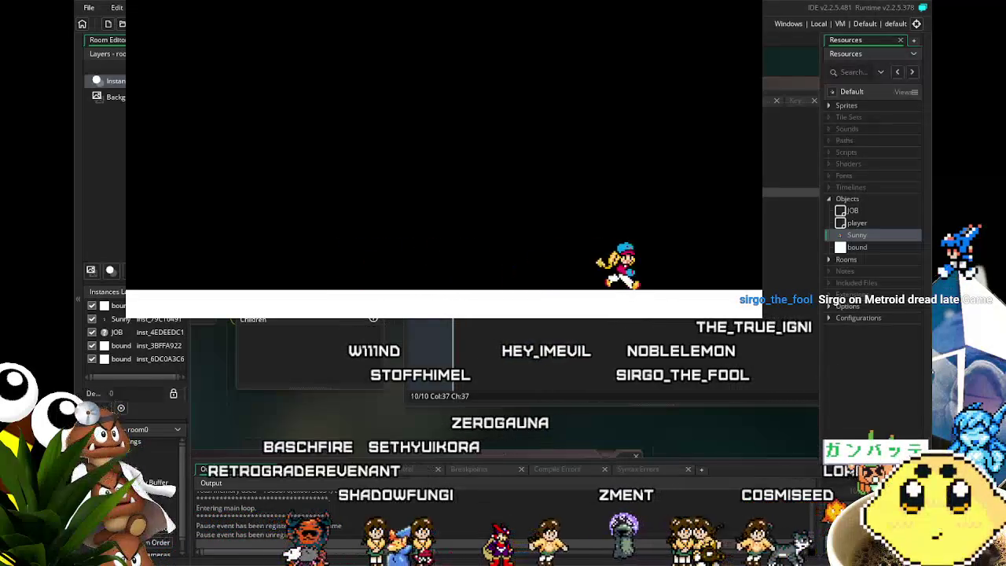
key("Left")
key("space")
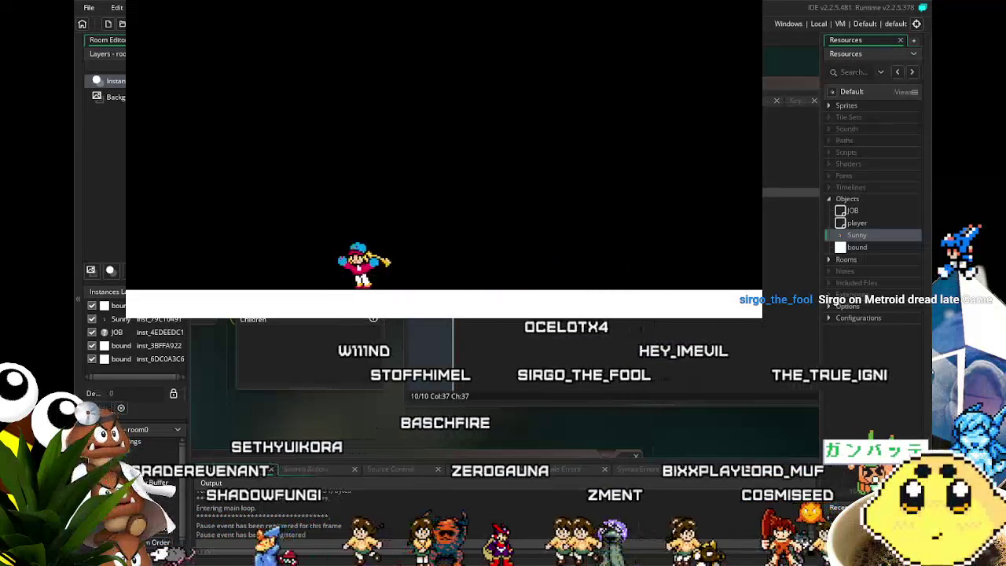
Test Sunny's high jumps, direction changes and walking versus running across the room.
key("Right")
key("space")
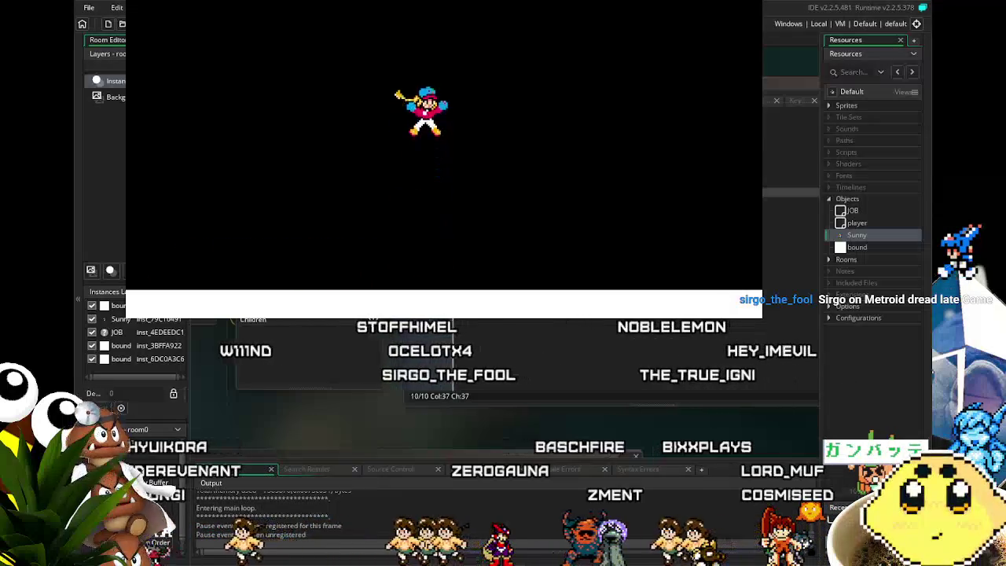
key("Right")
key("Left")
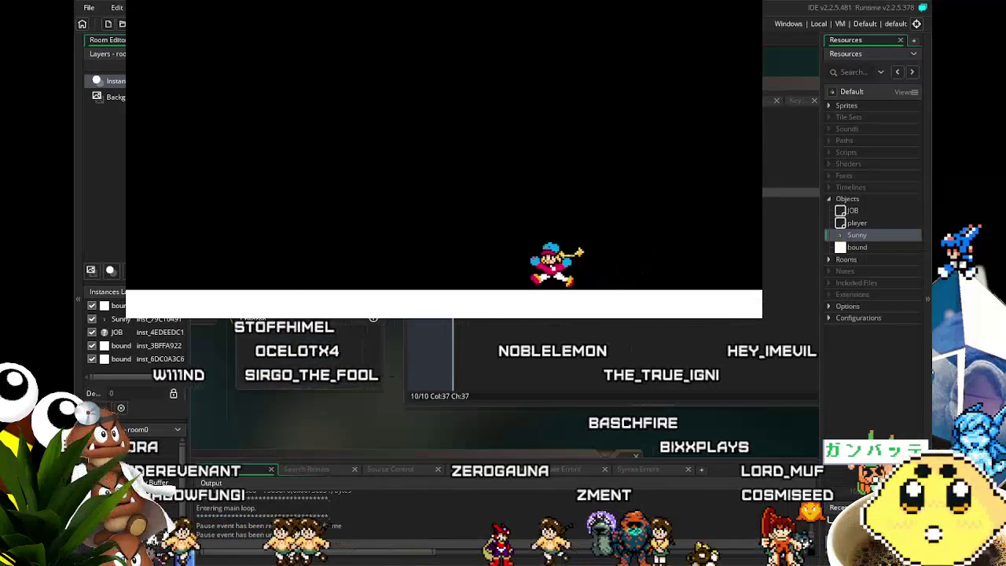
key("space")
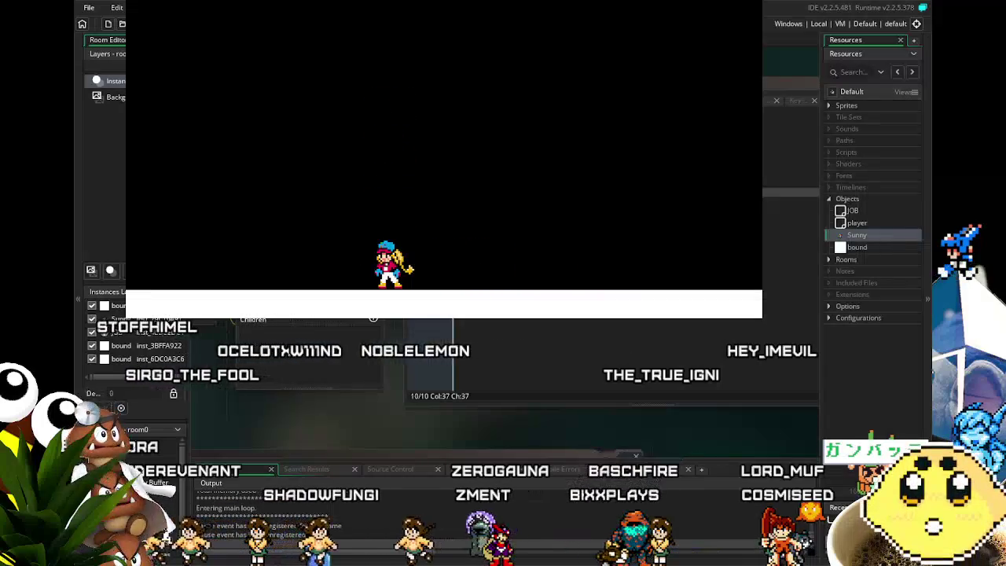
key("Left")
key("Right")
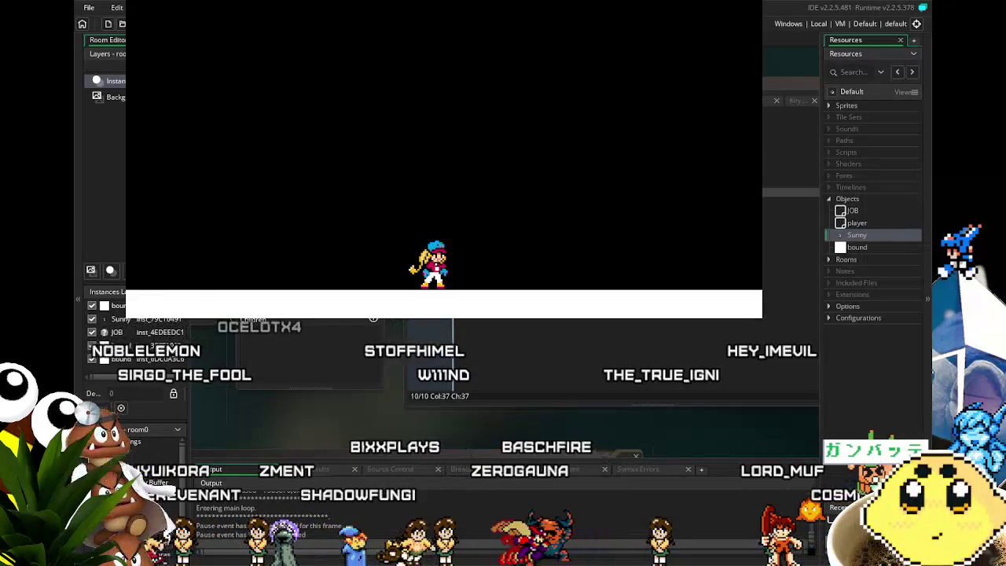
key("Right")
key("Left")
key("space")
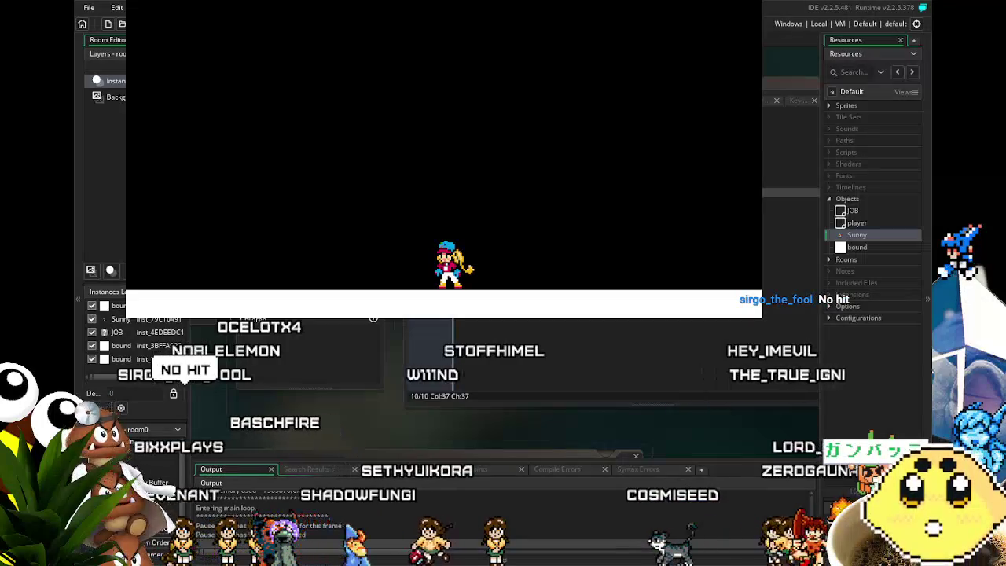
key("Left")
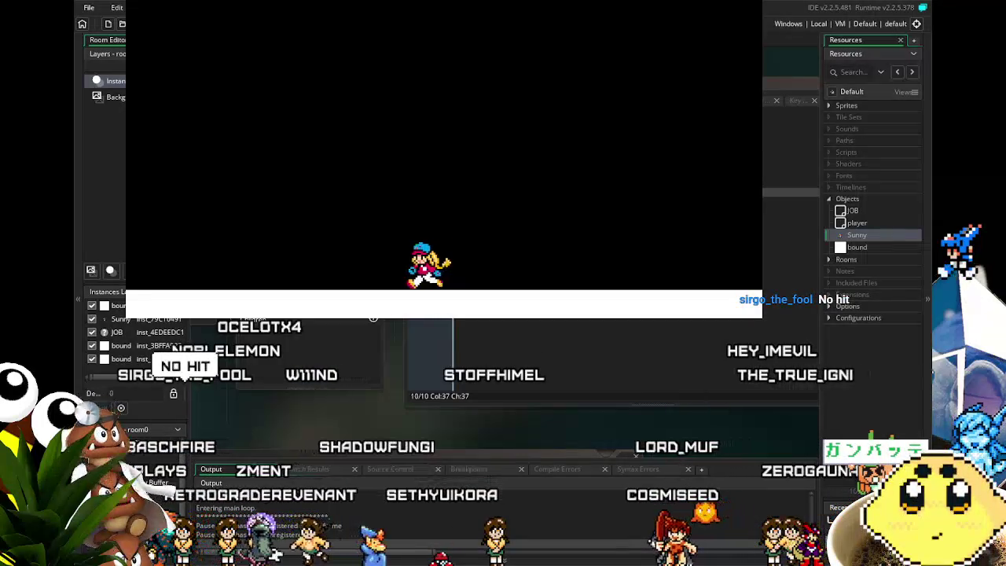
key("Right")
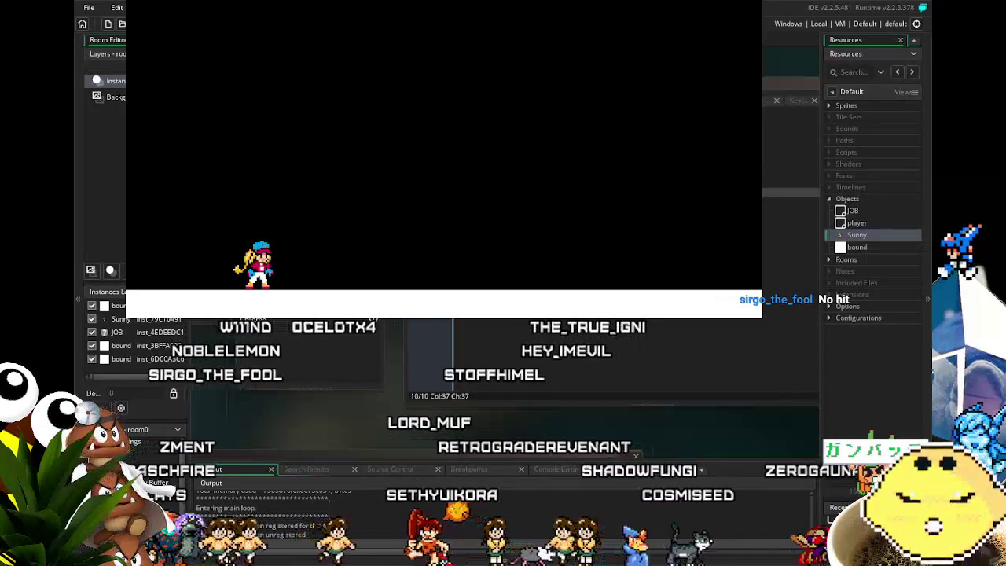
key("Right")
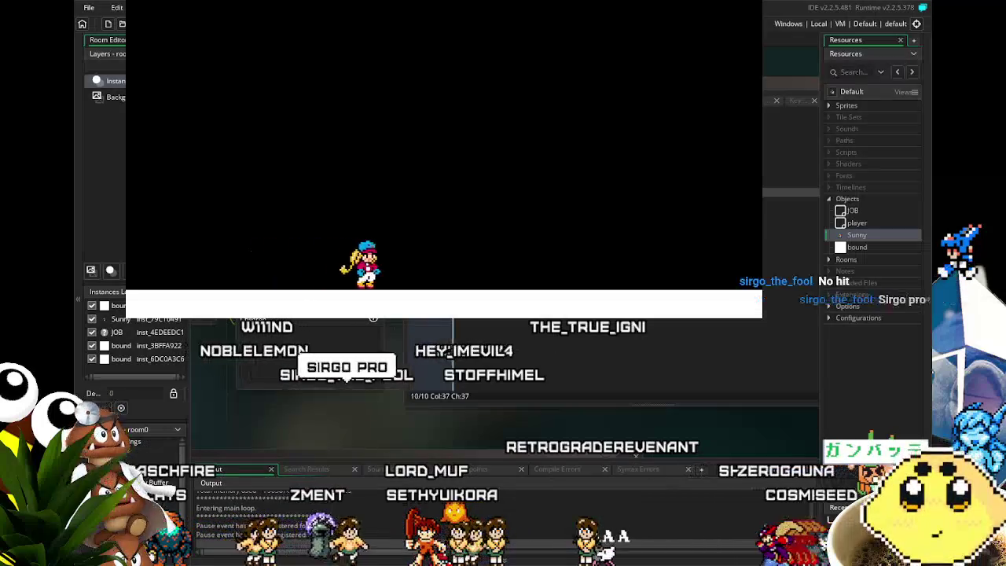
key("Left")
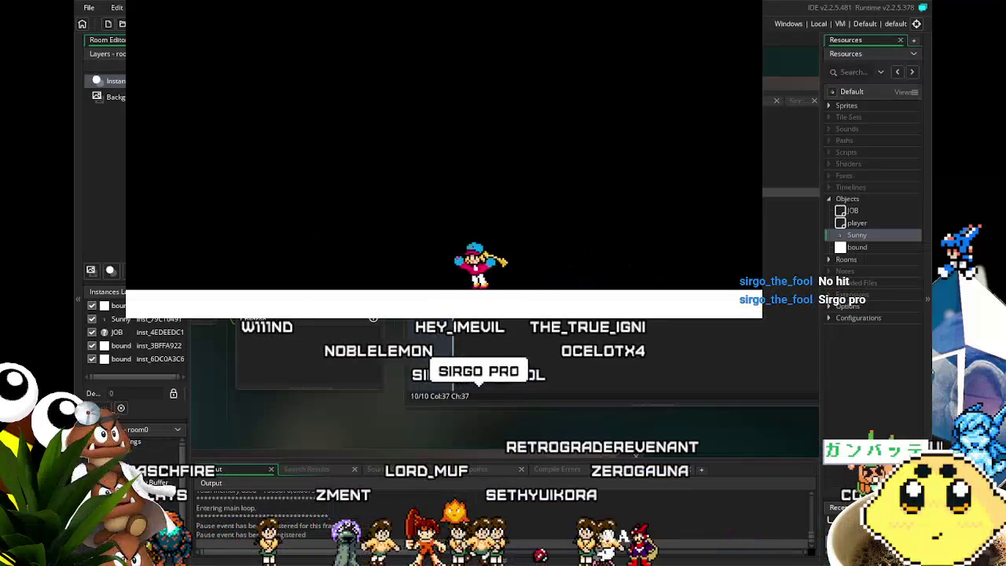
key("Right")
key("Left")
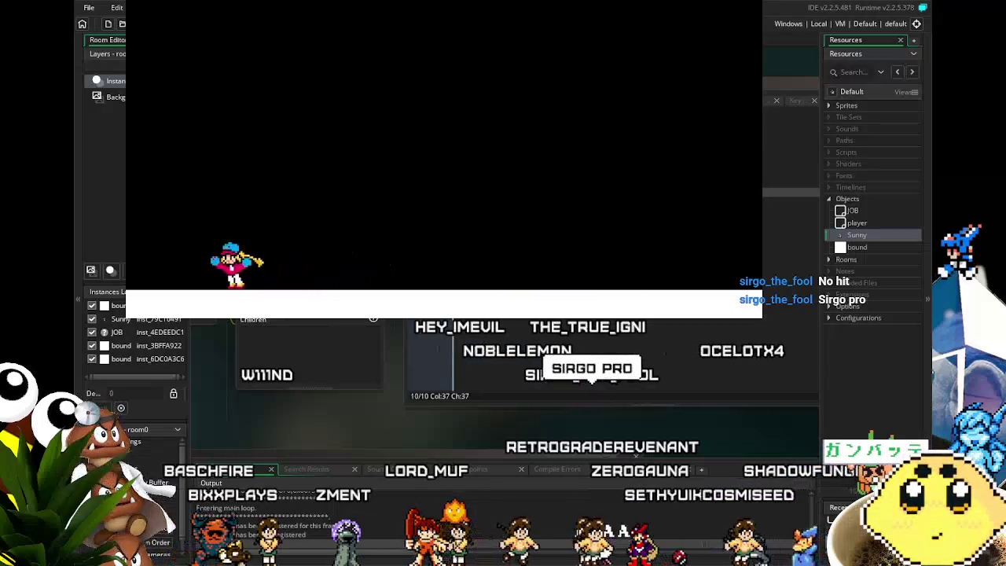
key("Right")
key("Right")
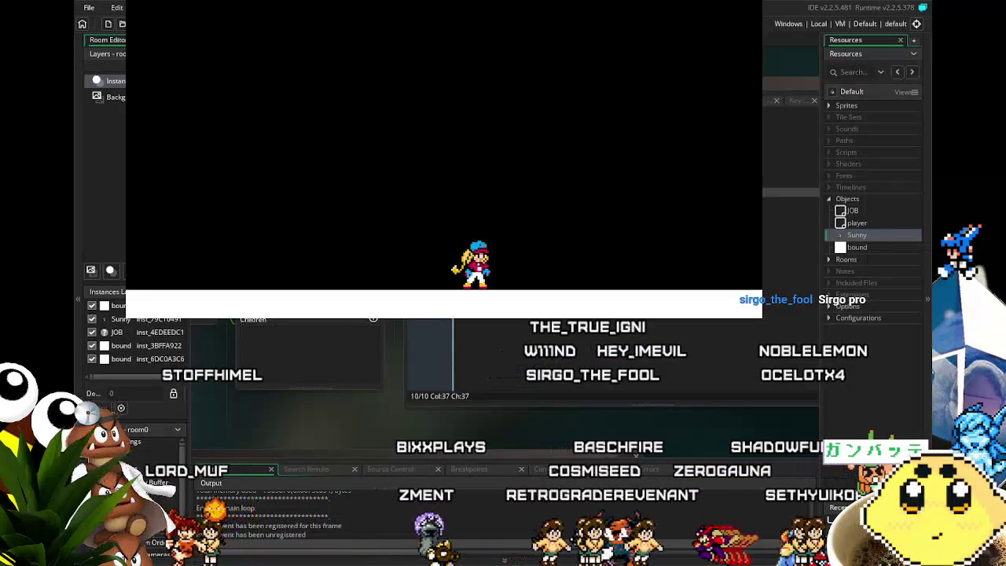
key("Left")
key("Right")
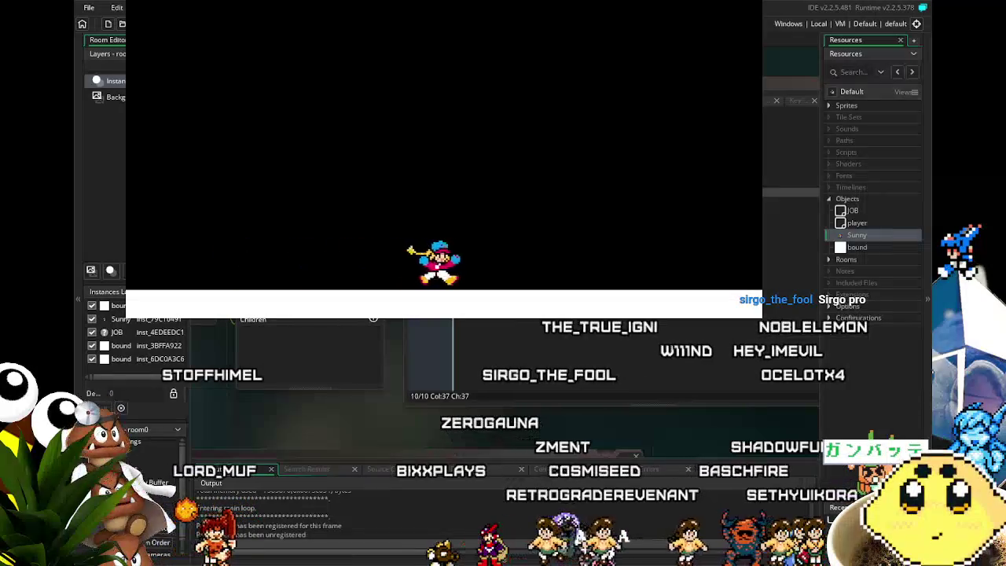
key("Left")
key("Right")
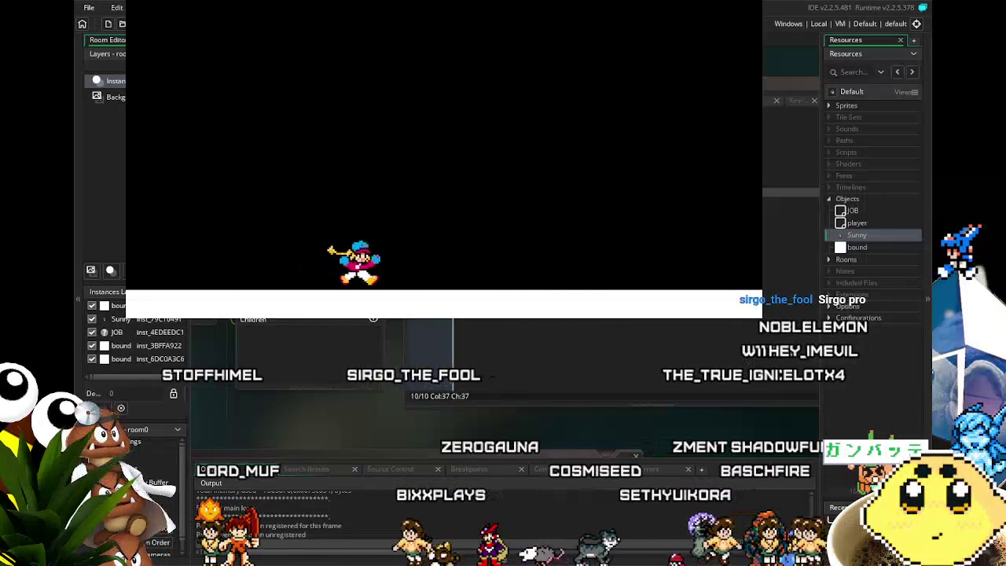
key("Left")
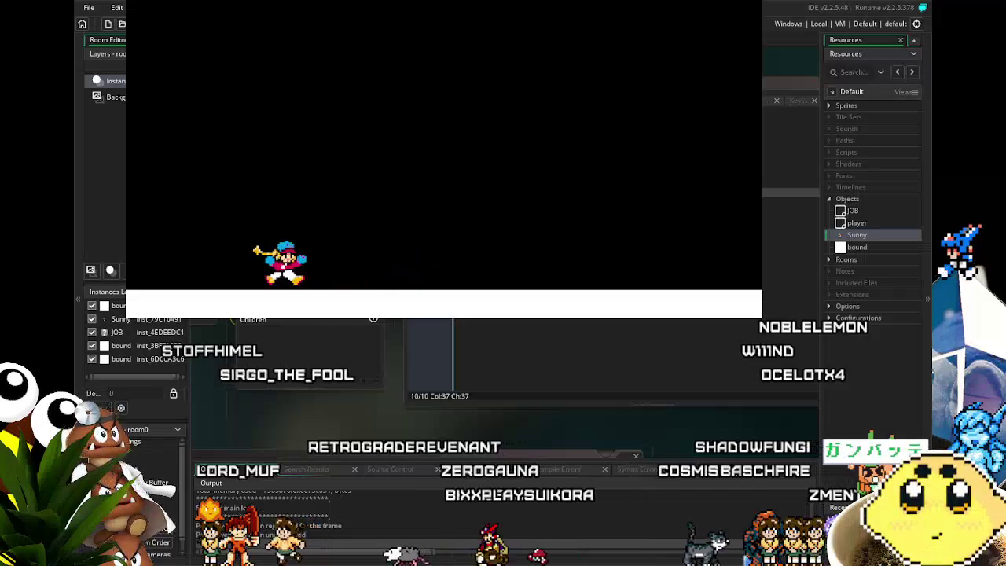
Try Sunny's jumps steered left and right, then close the running game.
key("Right")
key("space")
key("Left")
key("space")
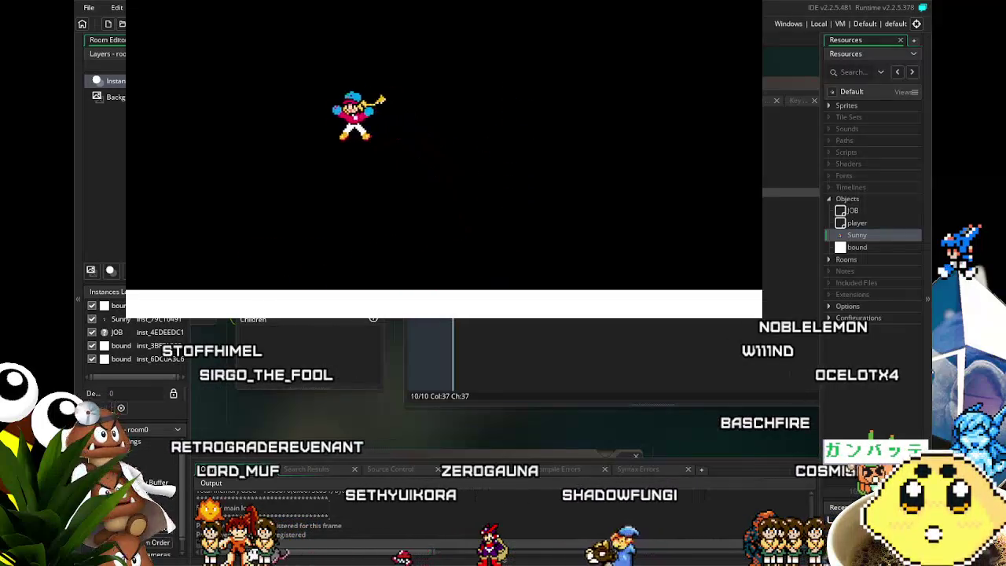
key("Right")
key("space")
key("Left")
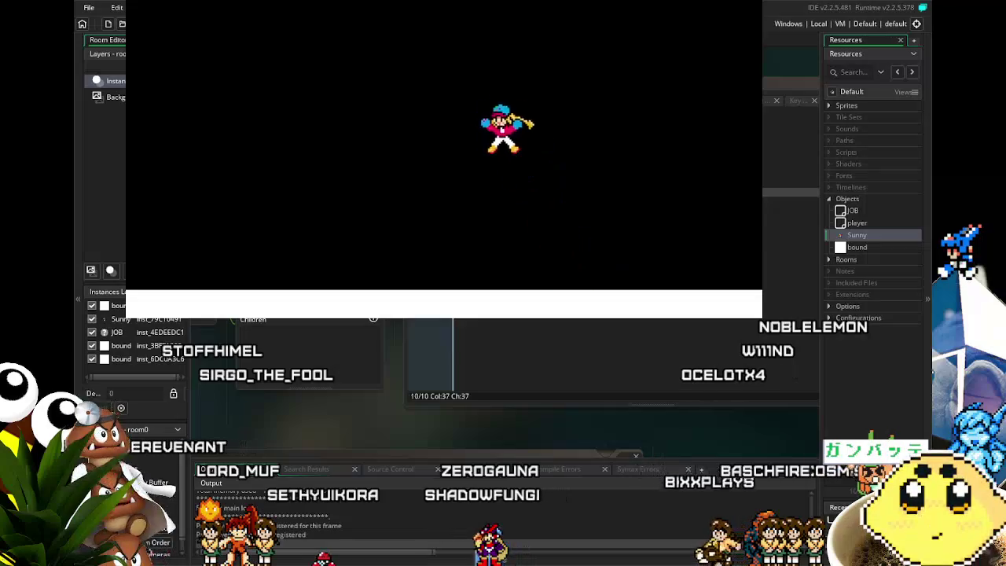
key("space")
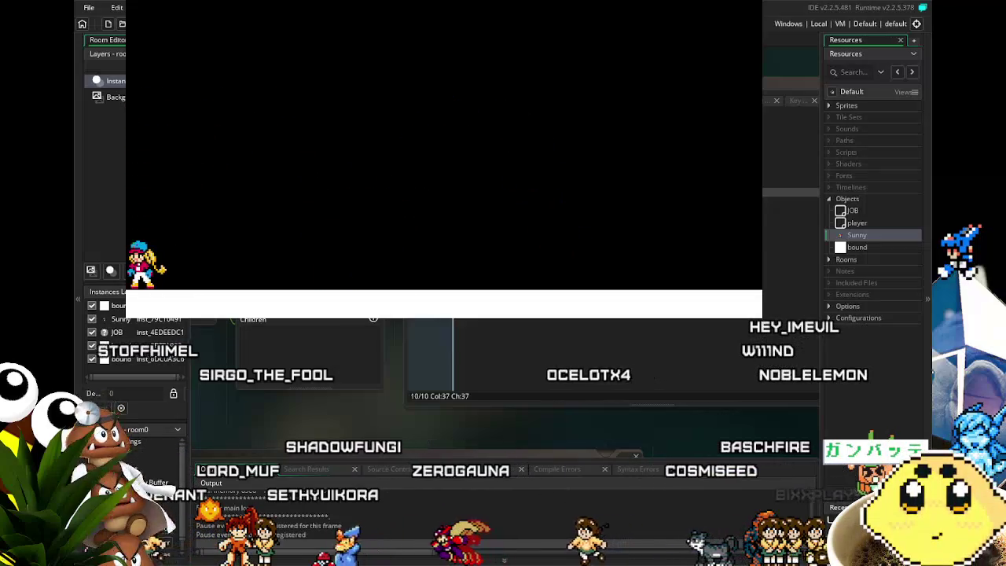
key("Right")
key("Left")
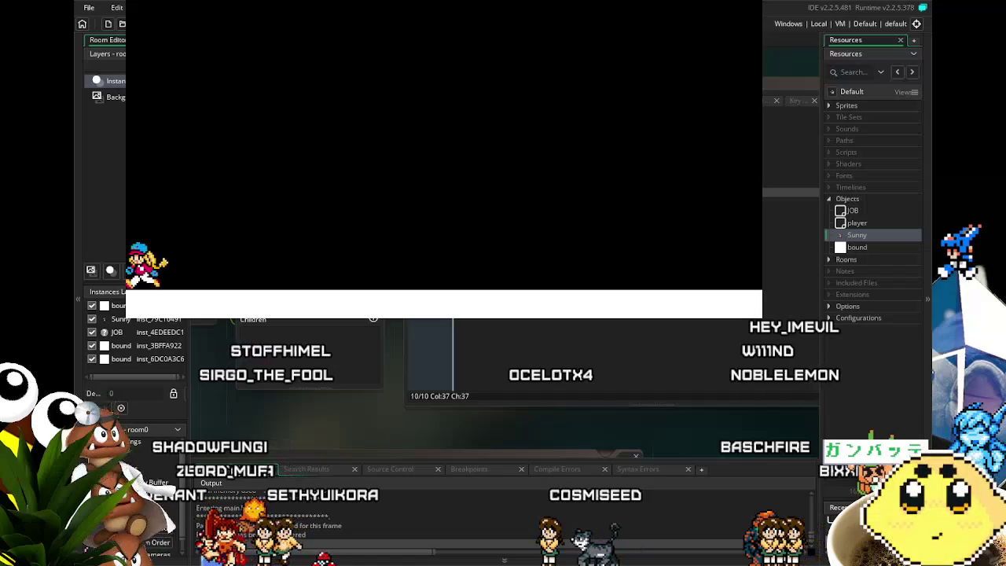
key("Right")
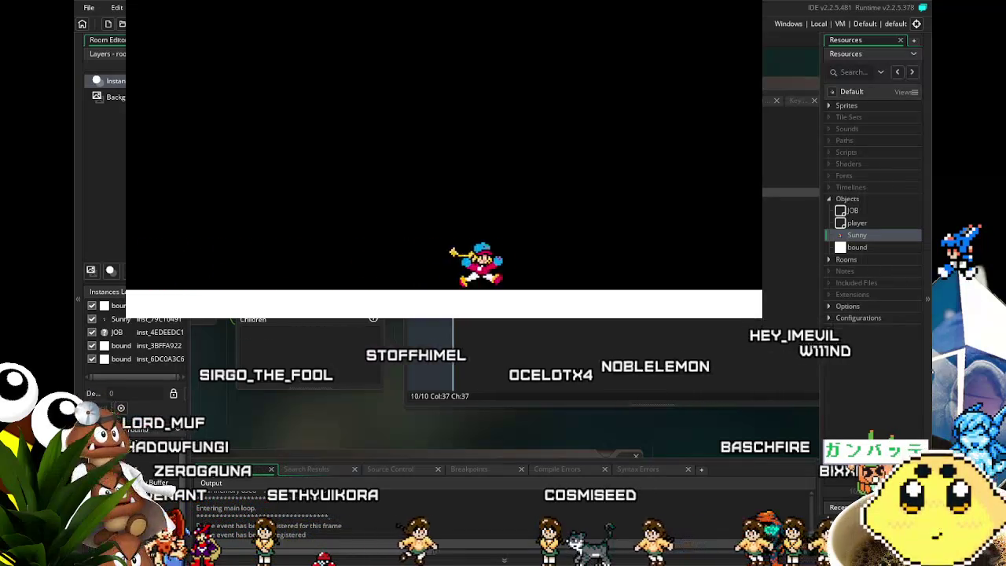
key("Right")
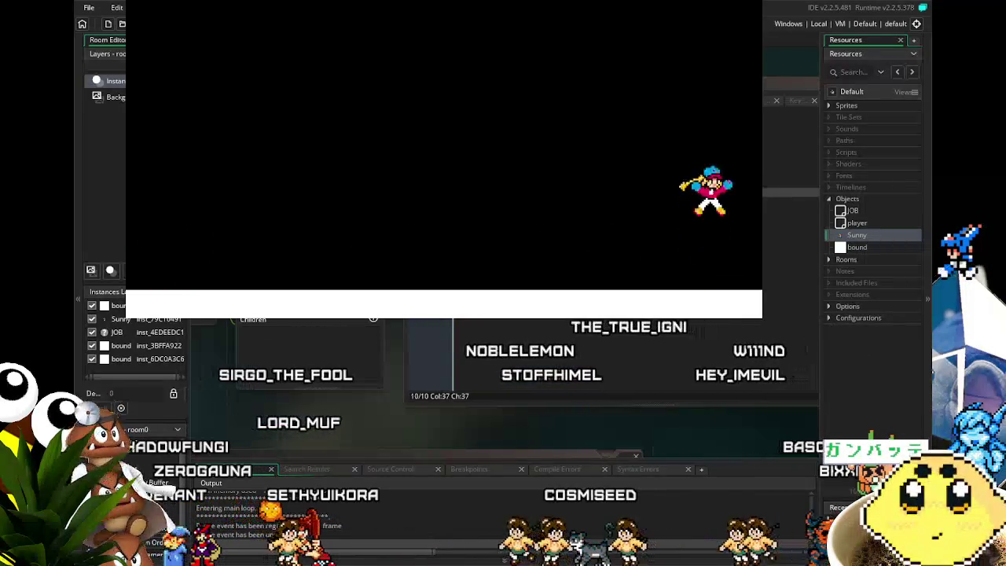
key("Left")
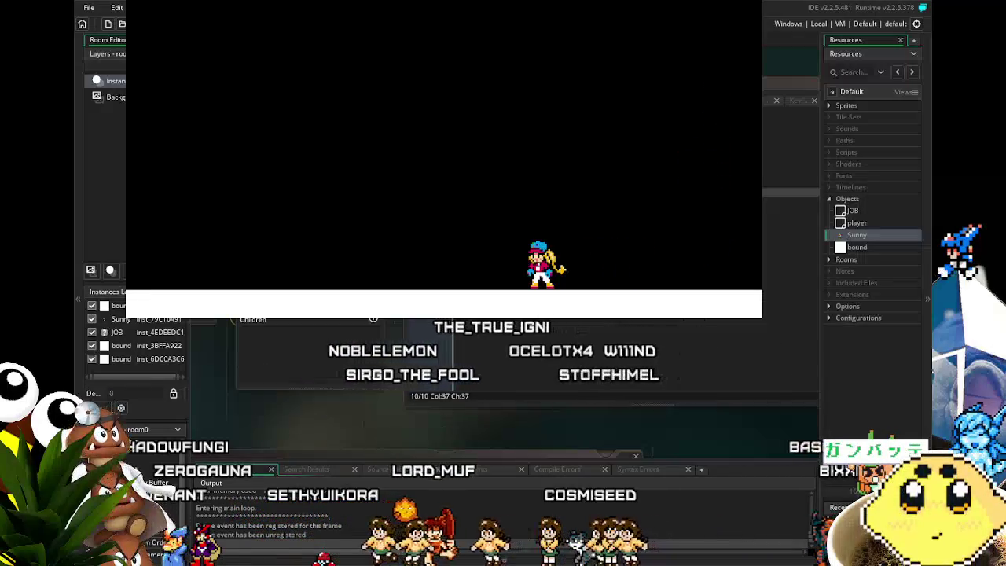
key("Escape")
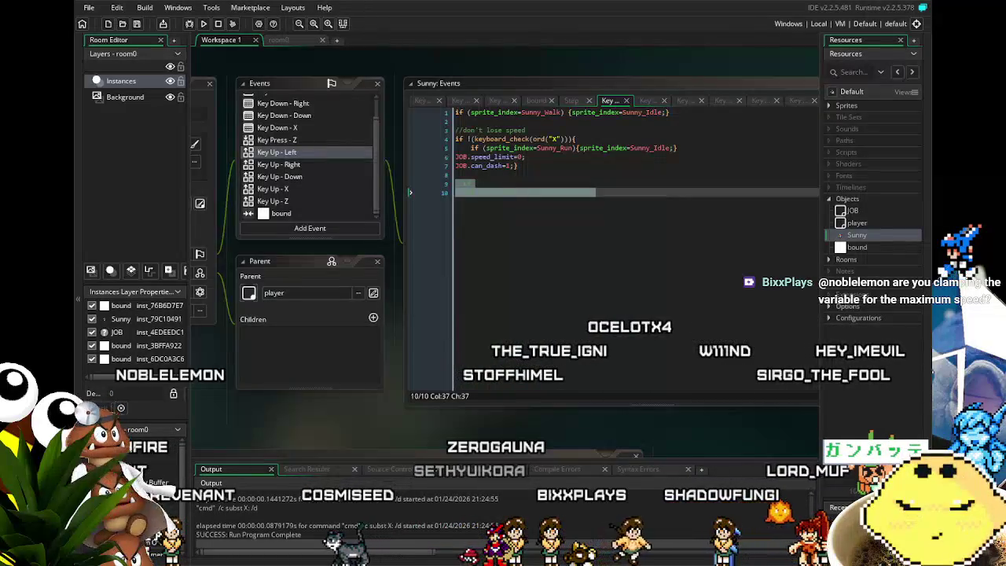
Reposition the code windows and open the code of Sunny's collision event with bound.
left_click(496, 286)
left_click_drag(498, 285, 555, 317)
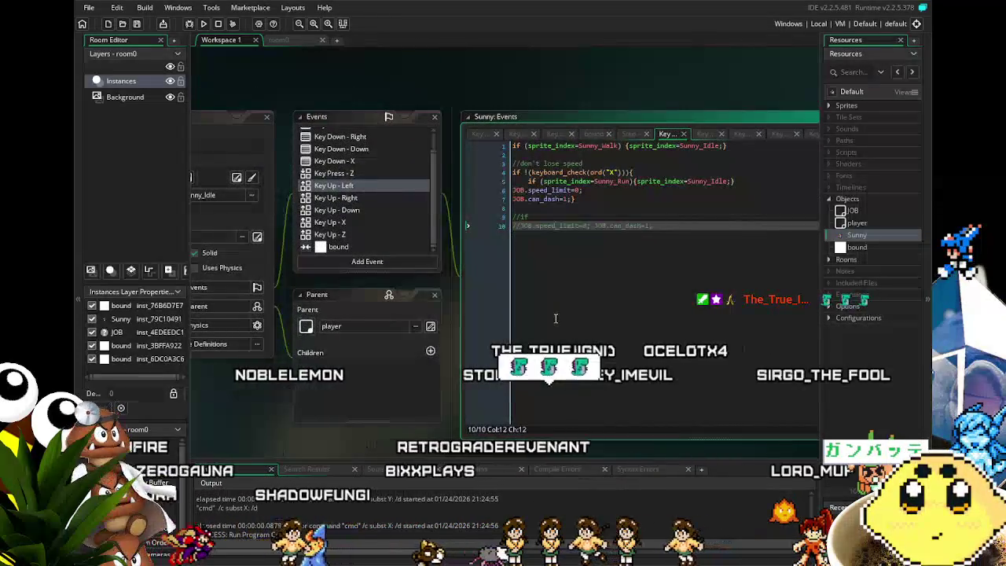
scroll(347, 211, "up", 1)
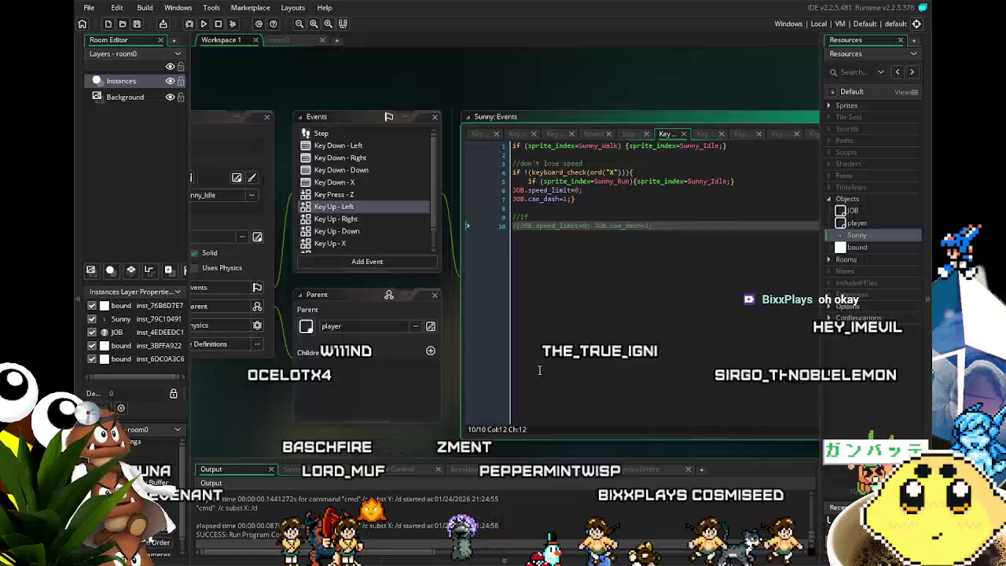
scroll(338, 196, "down", 1)
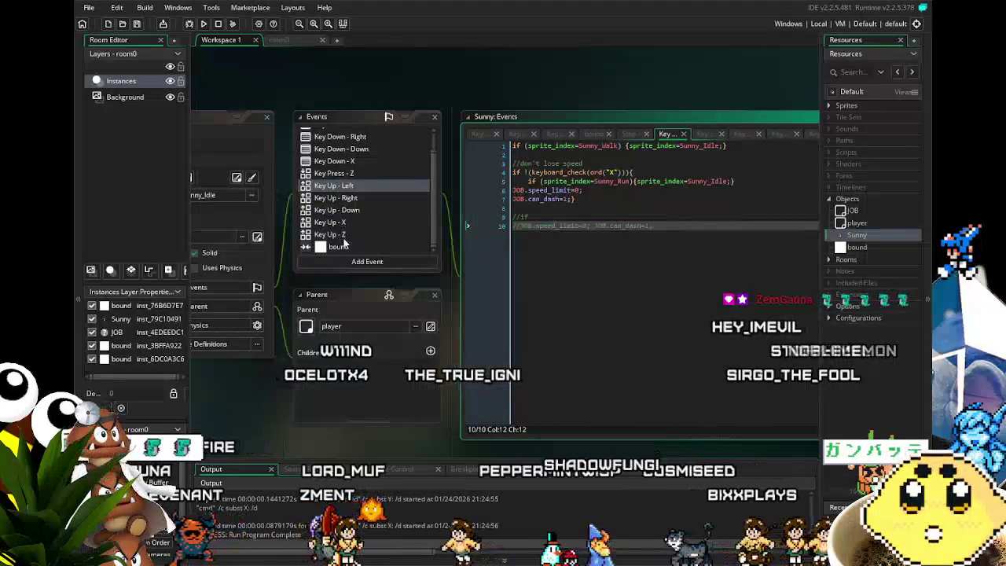
left_click(343, 247)
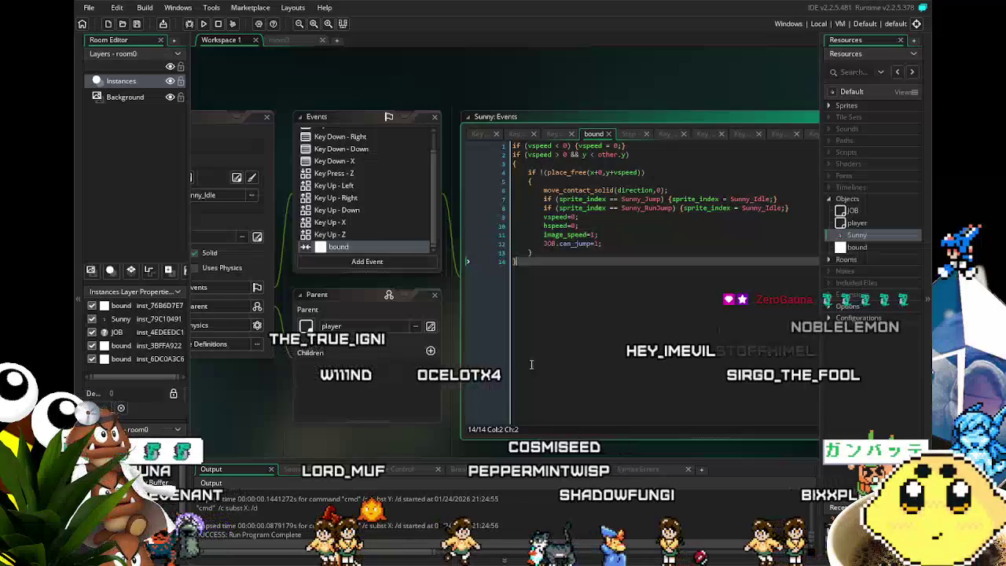
left_click(569, 232)
left_click(585, 242)
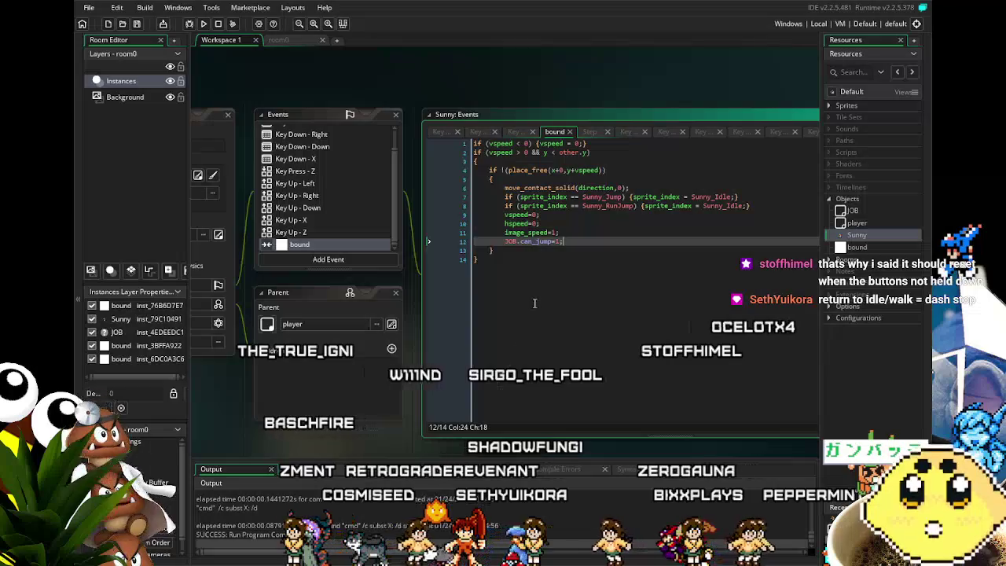
left_click(483, 308)
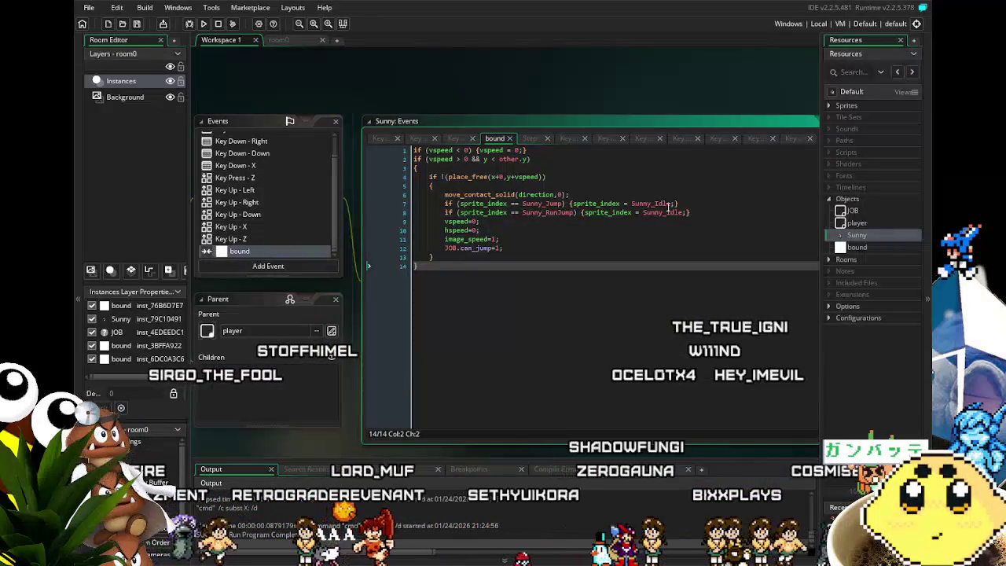
left_click_drag(473, 364, 494, 336)
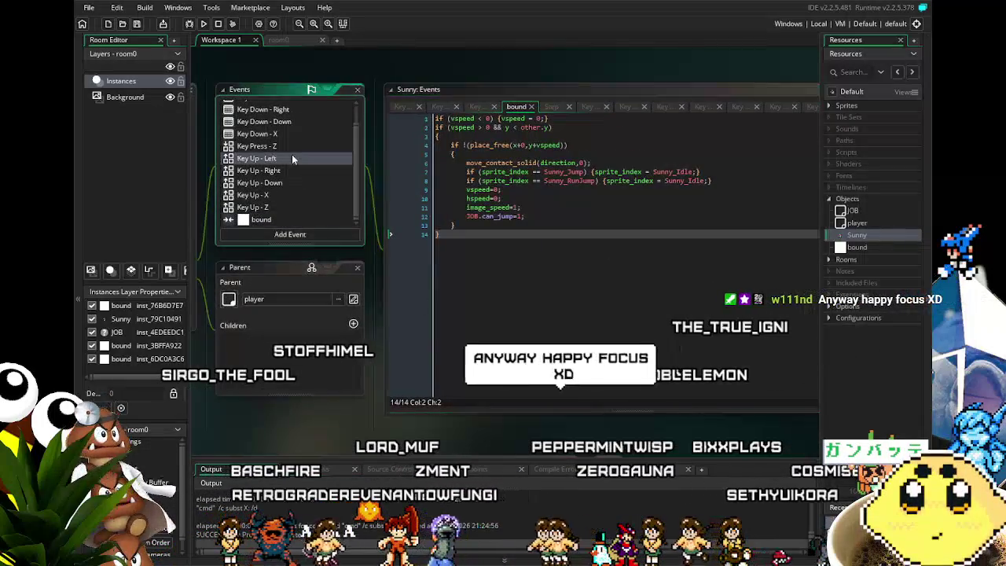
Compare the Key Up - Left and Key Up - Right code, ending on Key Up - Left with its reset line selected.
left_click(292, 156)
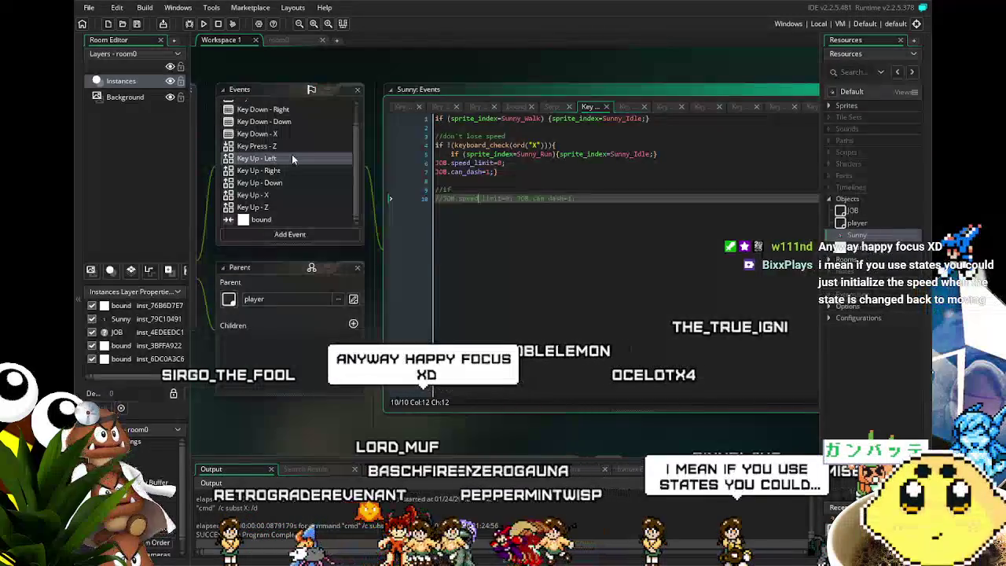
left_click(288, 170)
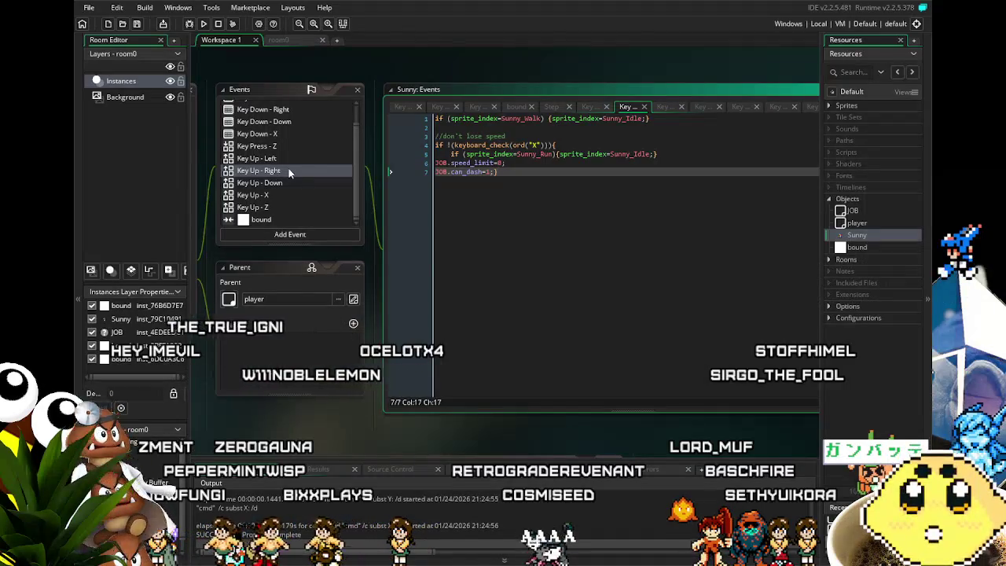
left_click(297, 162)
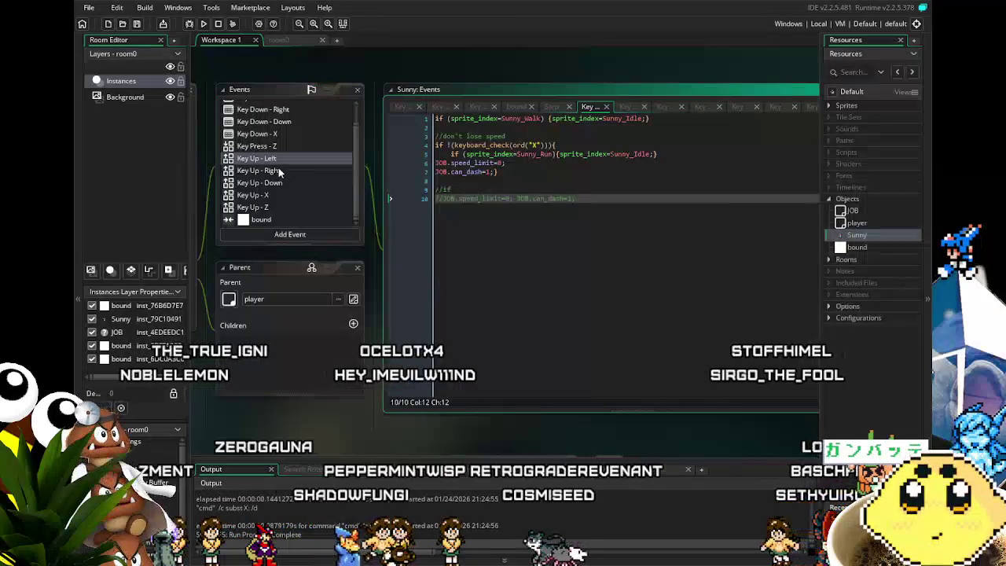
left_click(282, 171)
left_click(275, 158)
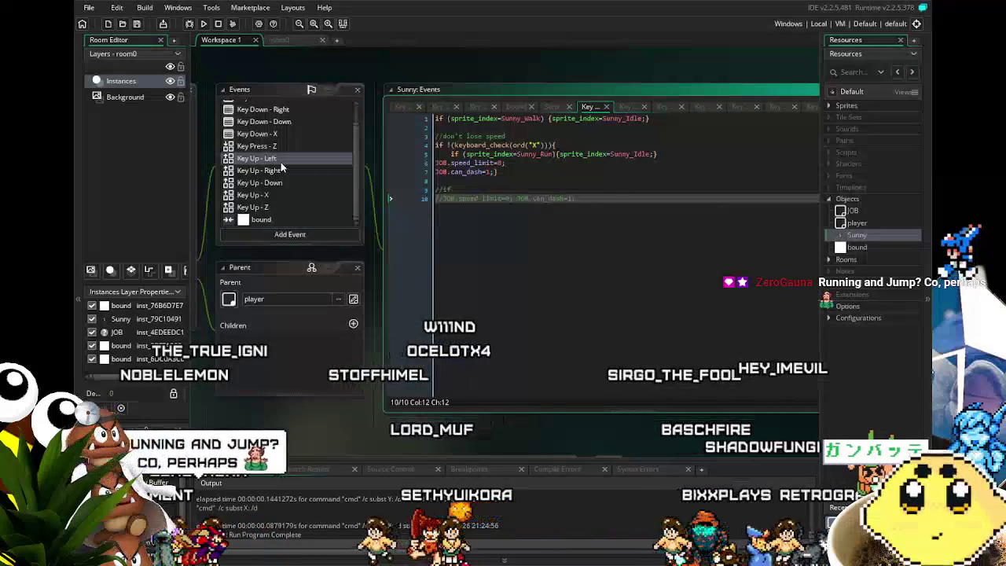
left_click_drag(581, 199, 417, 202)
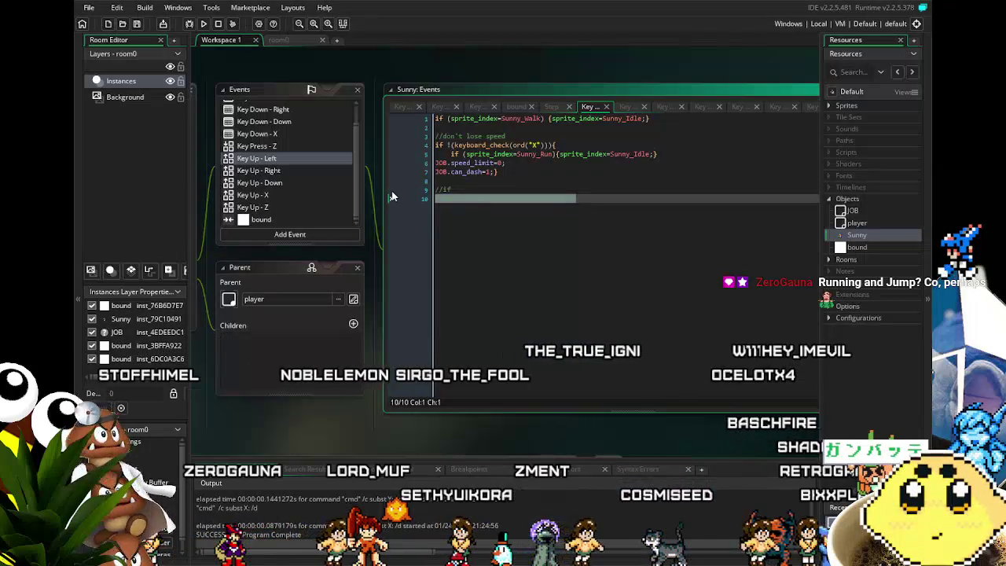
Restore lines 9–10 as an uncommented if and reset line, with a breakpoint on line 10.
left_click_drag(393, 196, 387, 190)
key("ctrl+v")
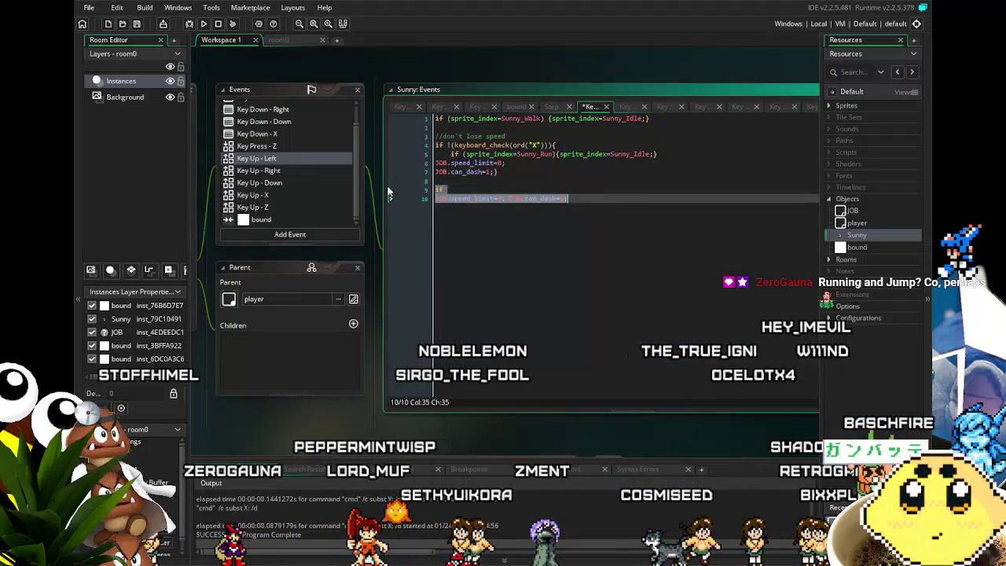
key("F9")
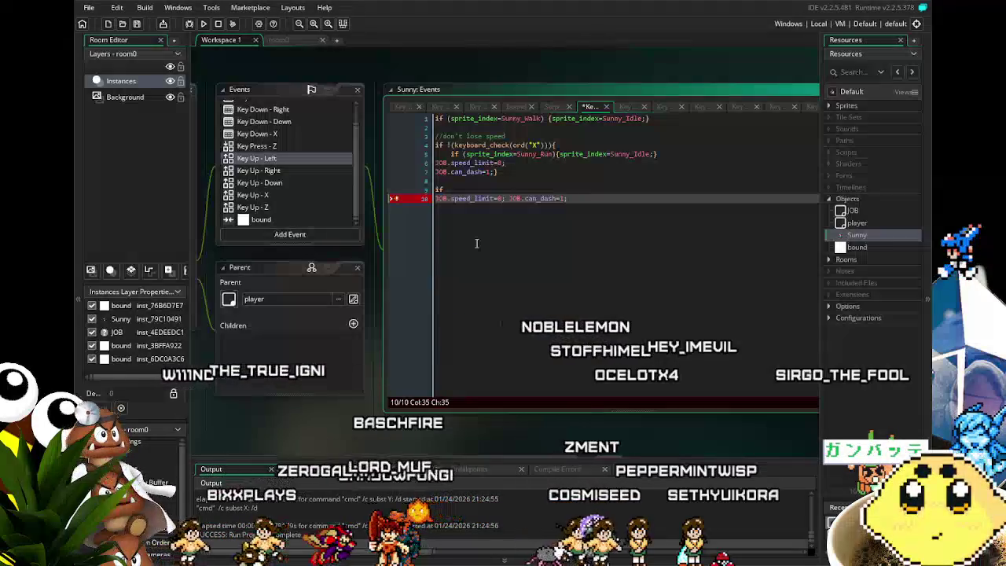
left_click(533, 189)
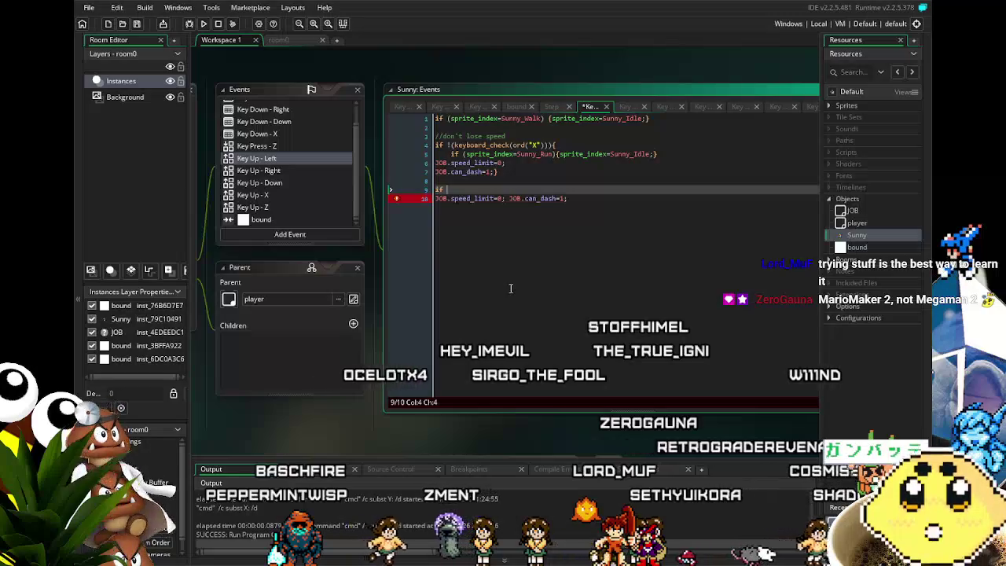
Reposition the Key Up - Left code window and place the caret in the JOB.speed_limit reset line.
left_click(510, 288)
mouse_move(510, 289)
left_mouse_down()
mouse_move(451, 269)
mouse_move(465, 272)
left_mouse_up()
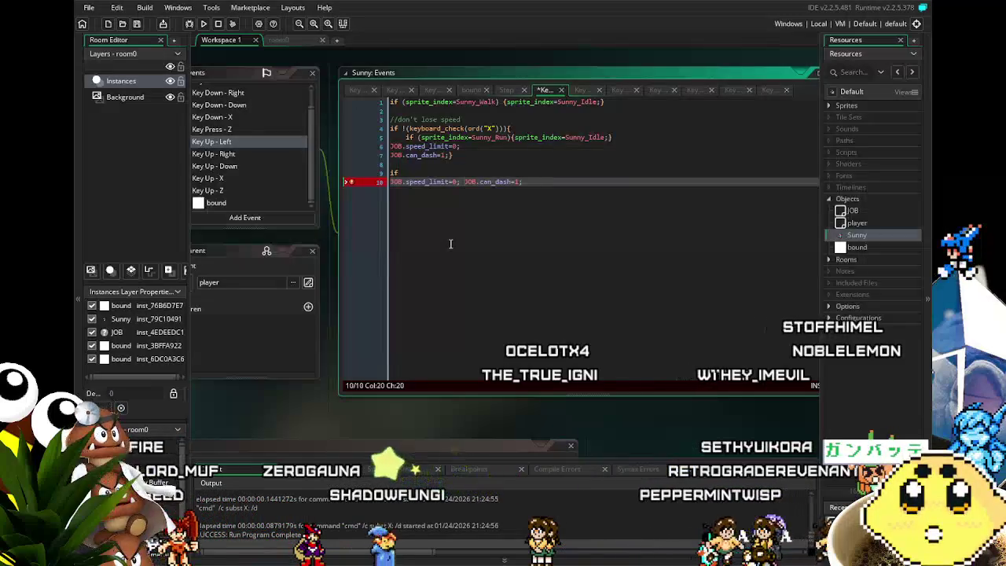
left_click(448, 181)
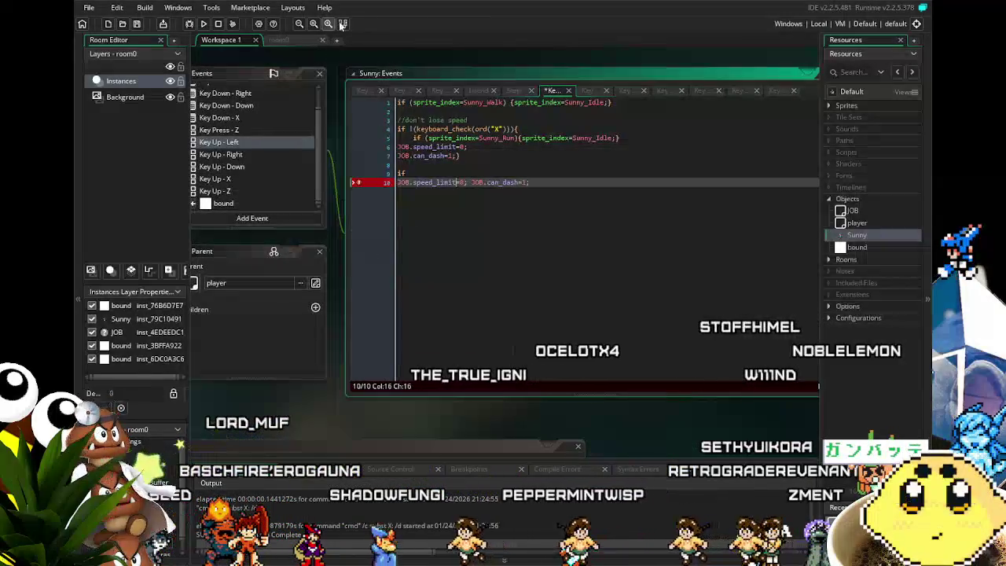
left_click(453, 182)
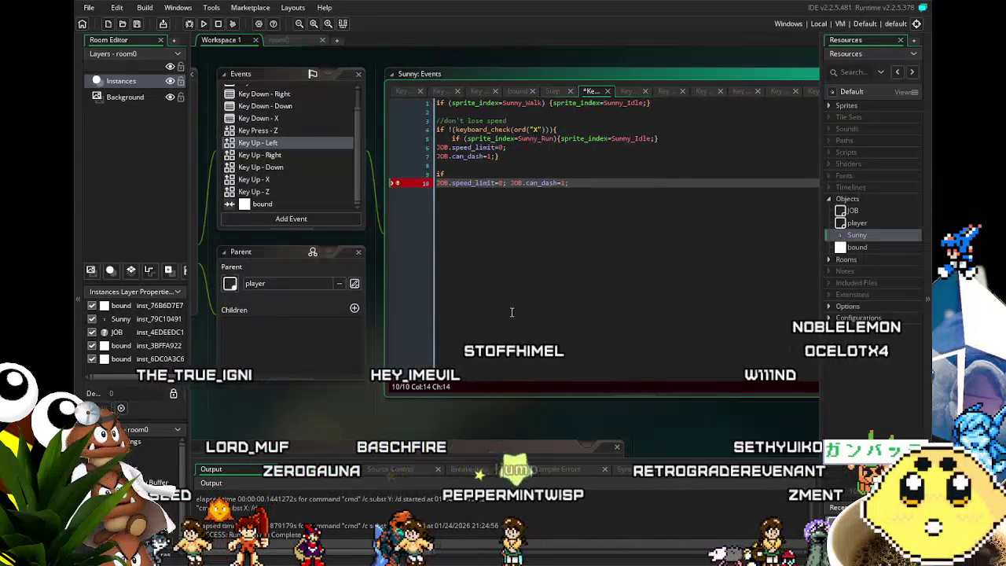
key("Right")
key("Right")
key("Right")
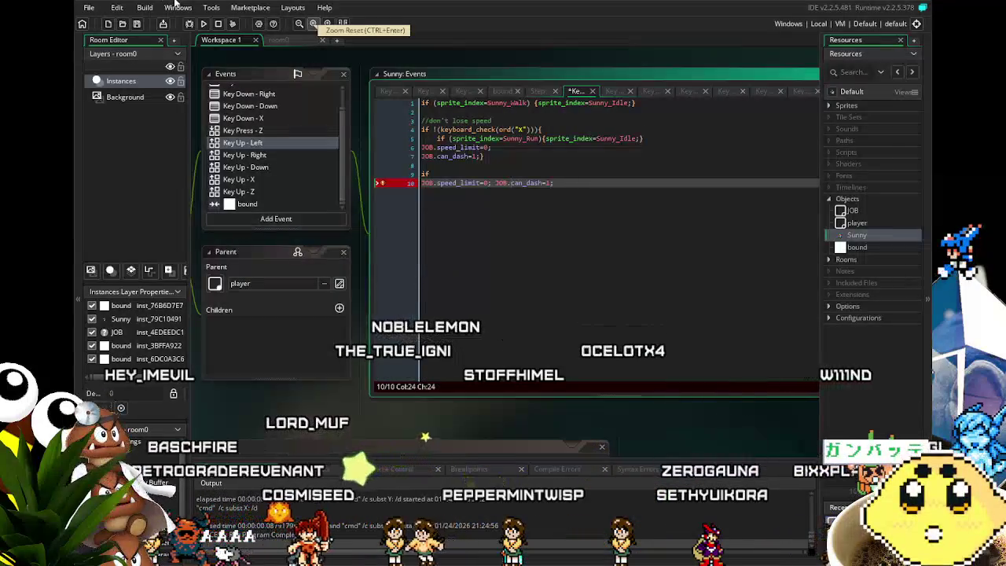
left_click(448, 285)
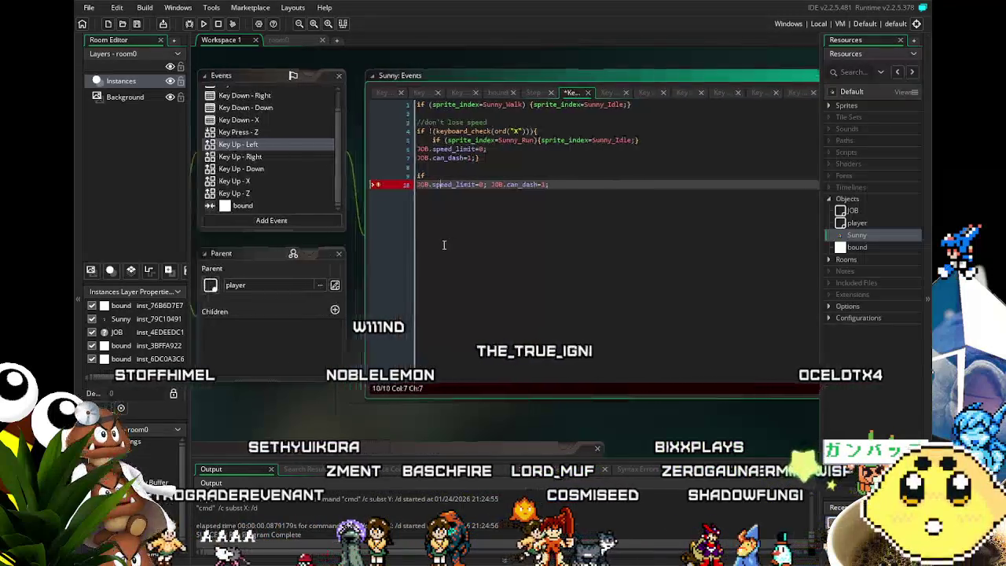
left_click(425, 245)
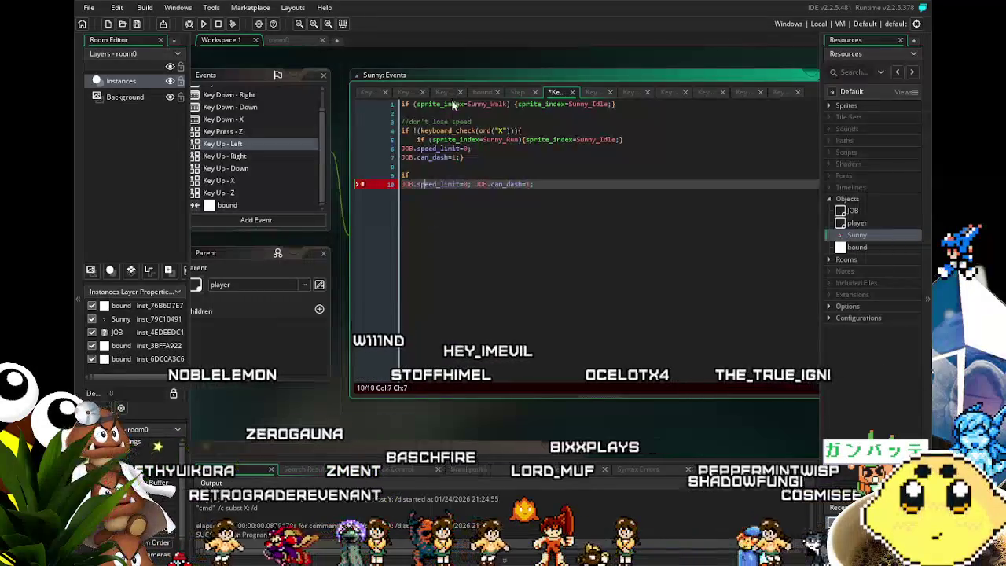
left_click(441, 176)
type("(s")
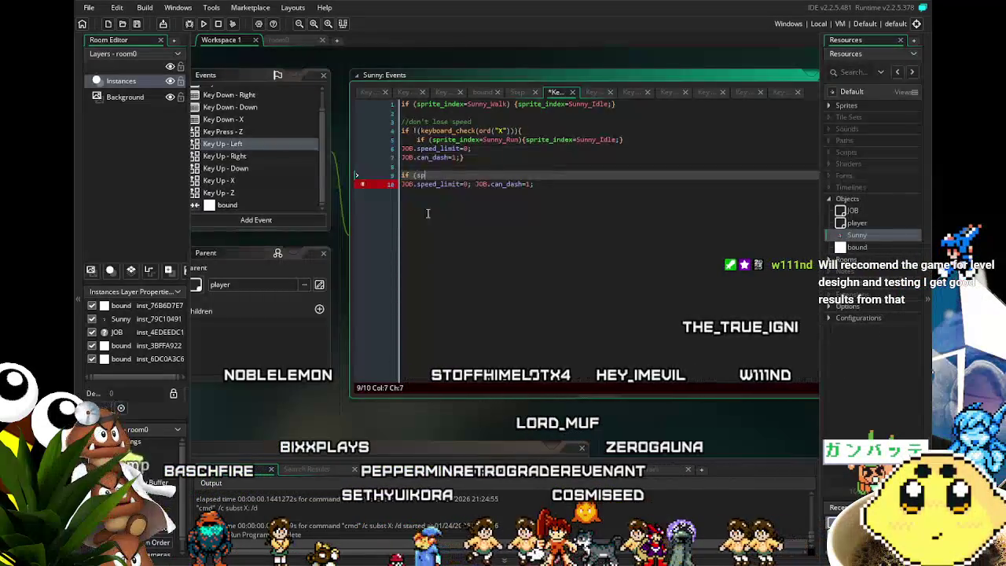
Complete line 9 as if (JOB.can_dash){, replacing an abandoned sprite_index condition.
type("prite")
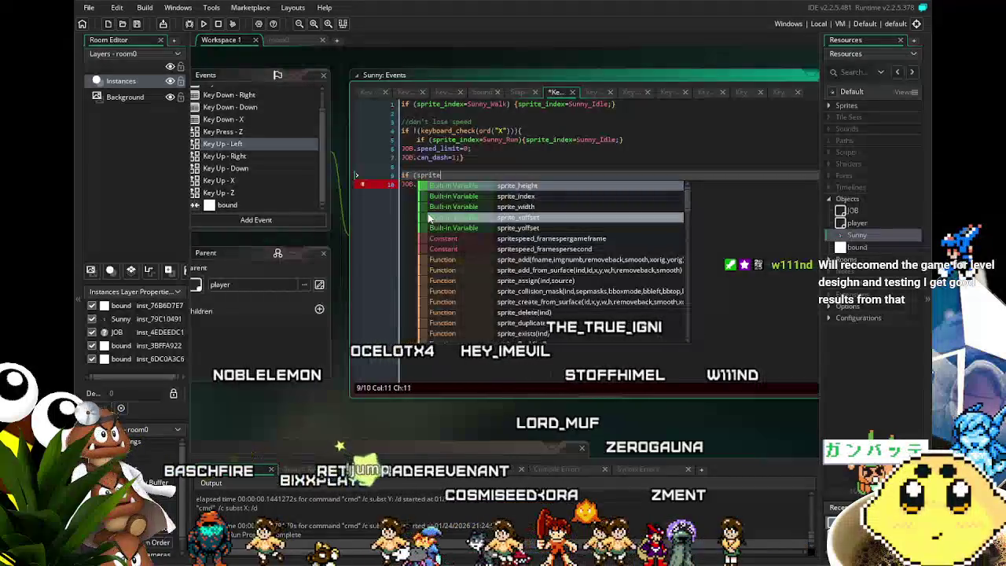
type("_l")
key("BackSpace")
type("inxdex")
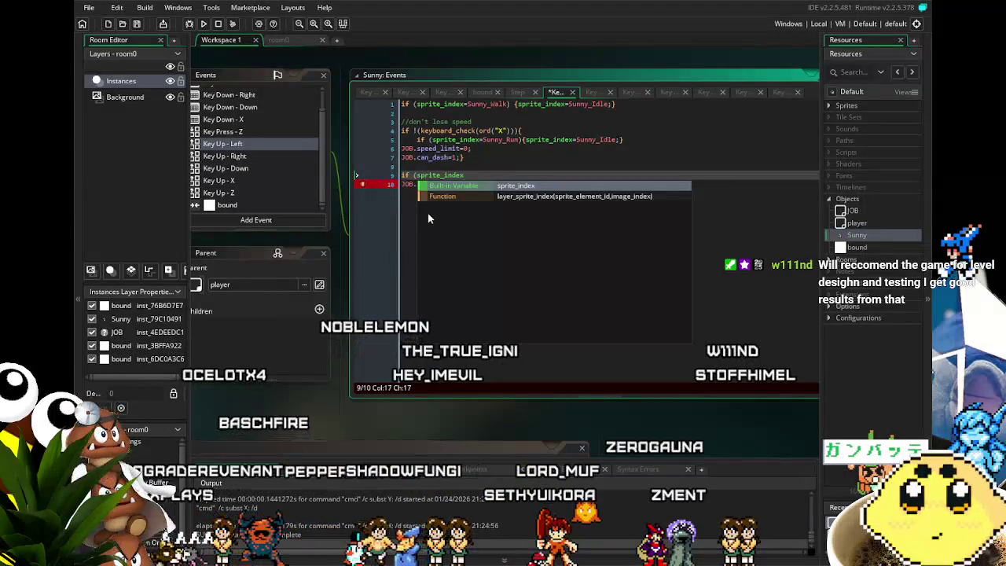
type("=")
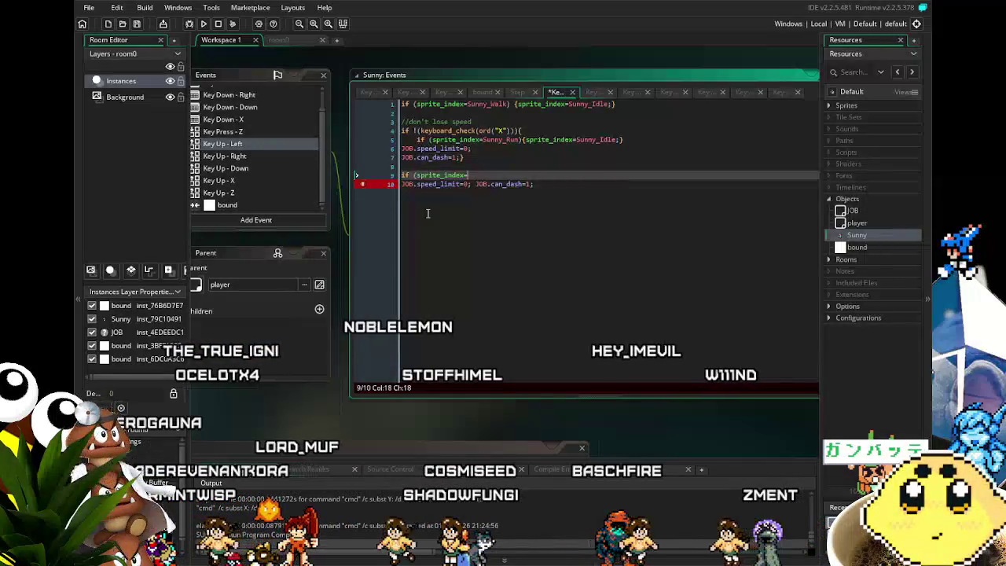
key("BackSpace")
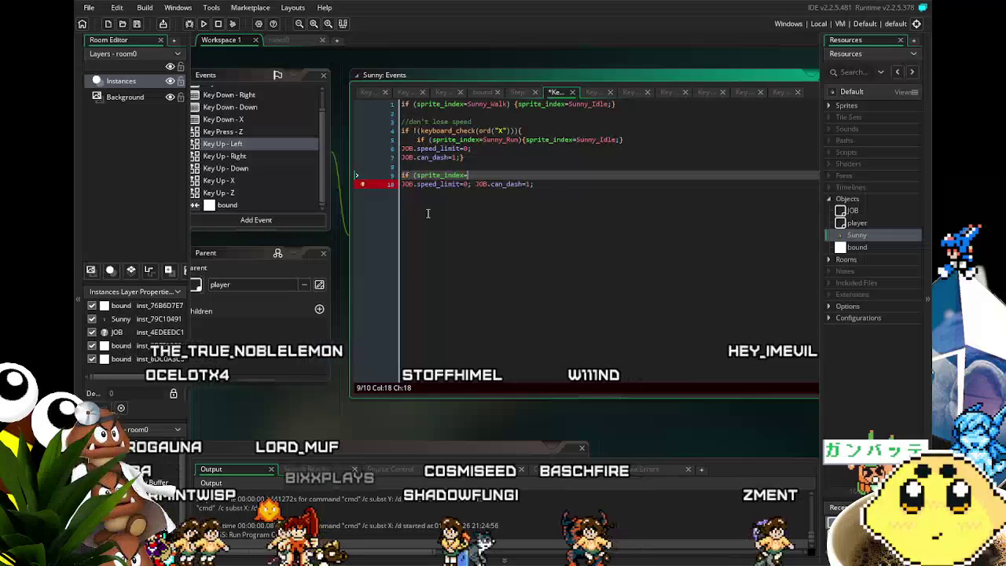
key("BackSpace")
key("BackSpace")
key("BackSpace")
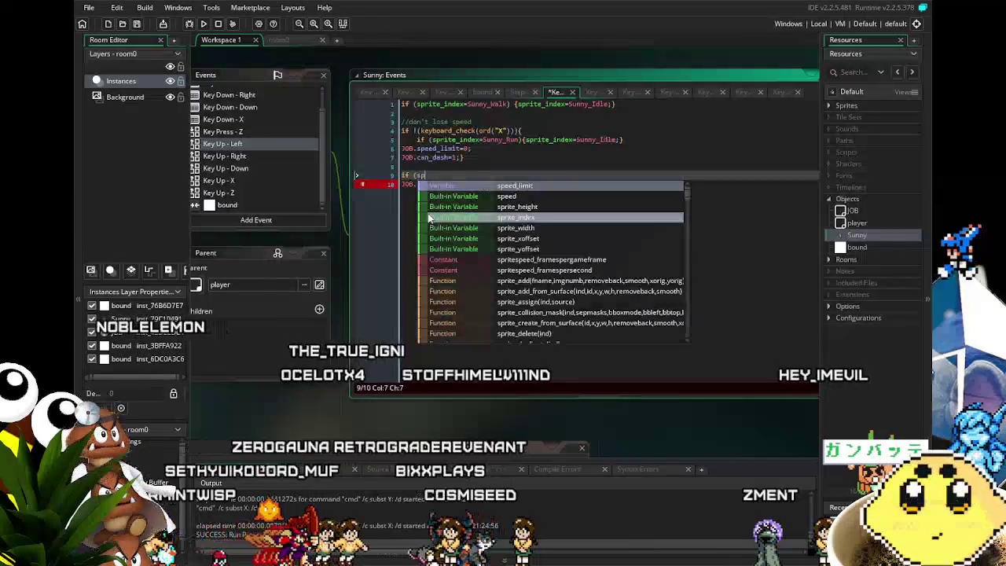
key("BackSpace")
type("can_da")
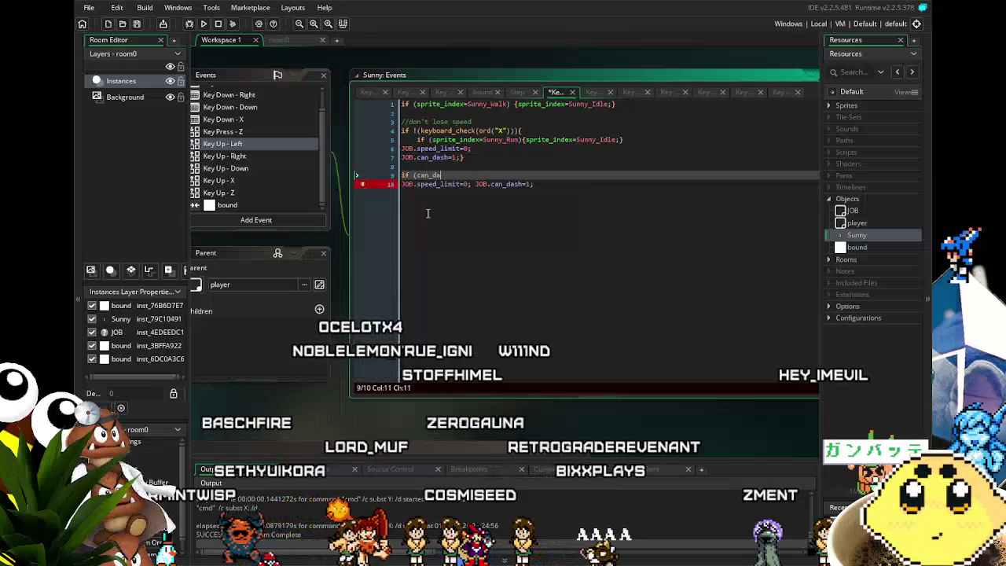
key("BackSpace")
key("BackSpace")
key("BackSpace")
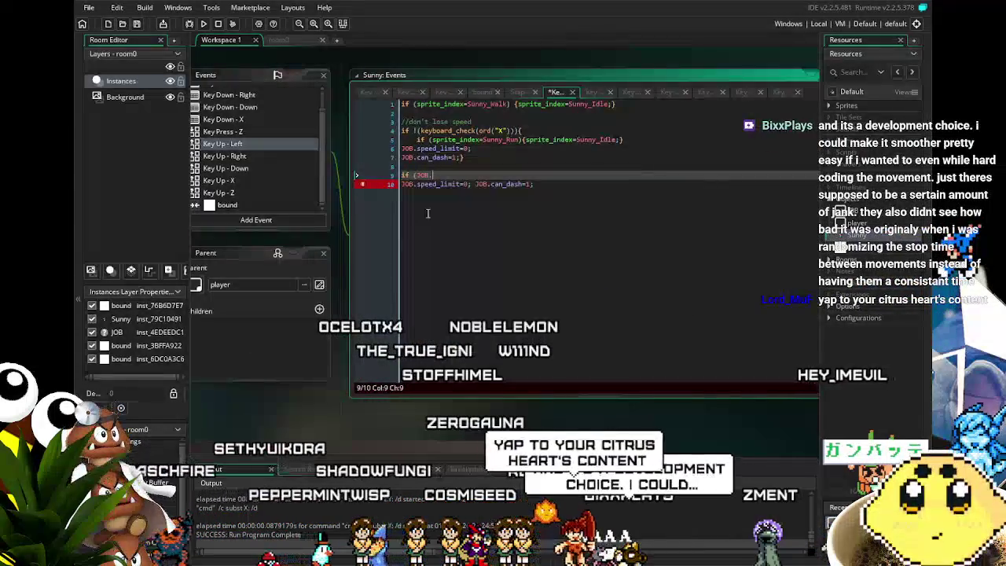
type("can_")
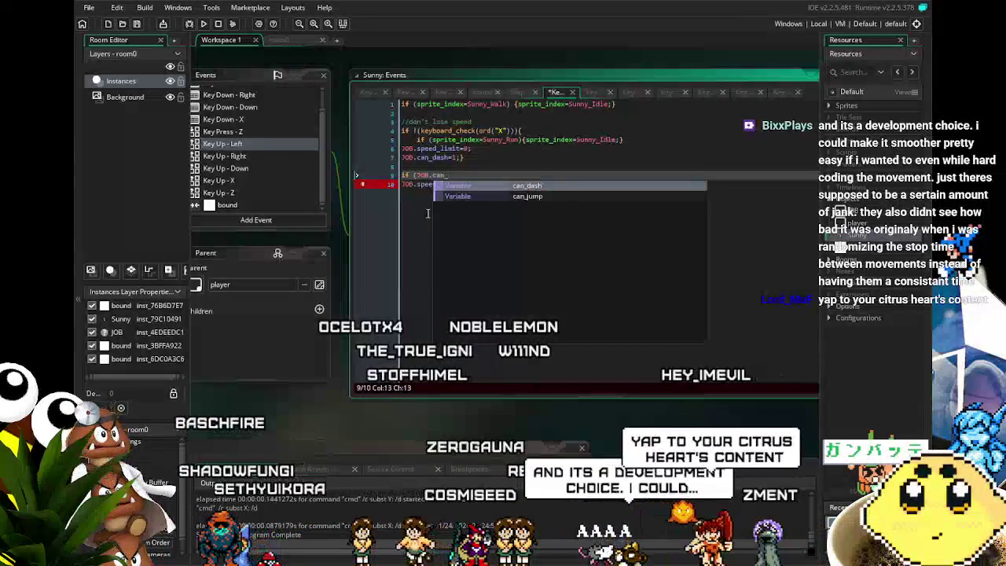
key("Return")
type(")")
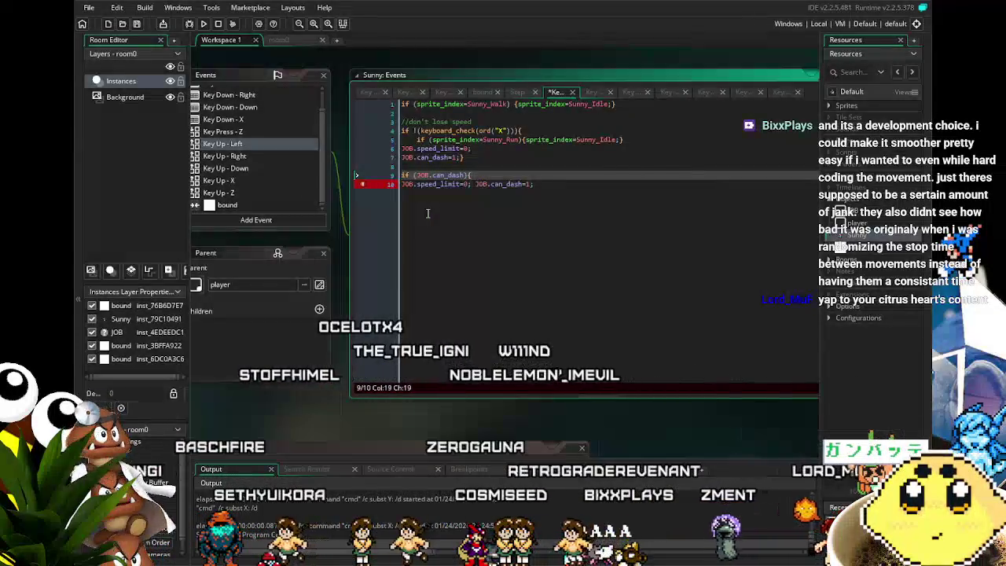
type("{")
Close the reset line with a brace, save, and select the if block on lines 9–10.
left_click(551, 239)
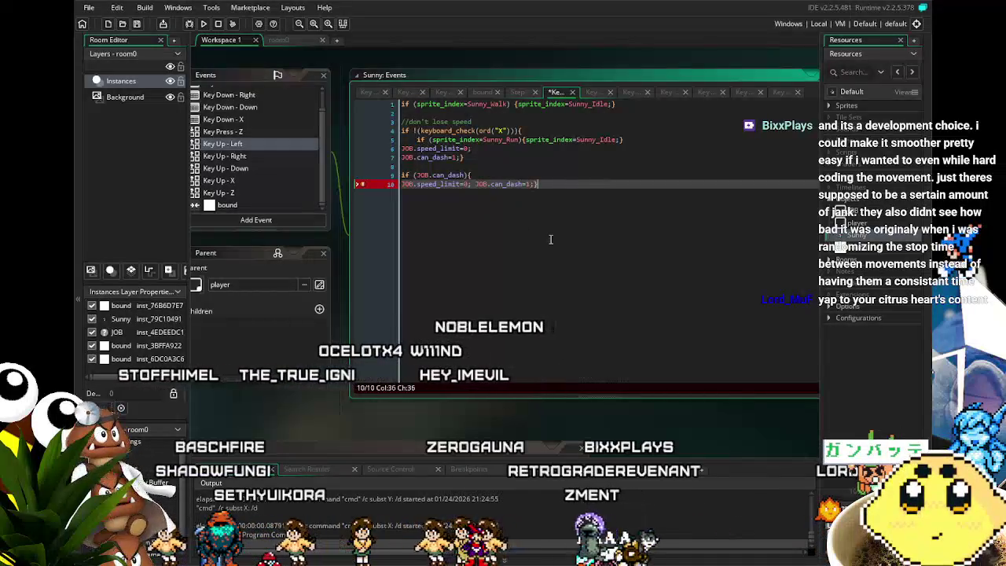
key("ctrl+s")
key("shift+Up")
key("ctrl+c")
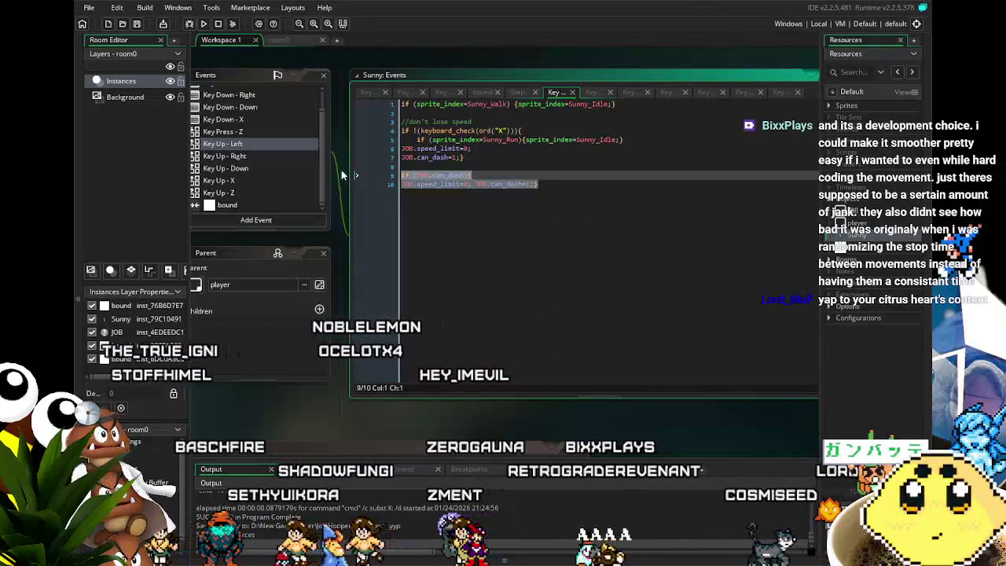
Paste the can_dash guard into Key Up - Right and change its condition to JOB.can_dash=0.
left_click(244, 156)
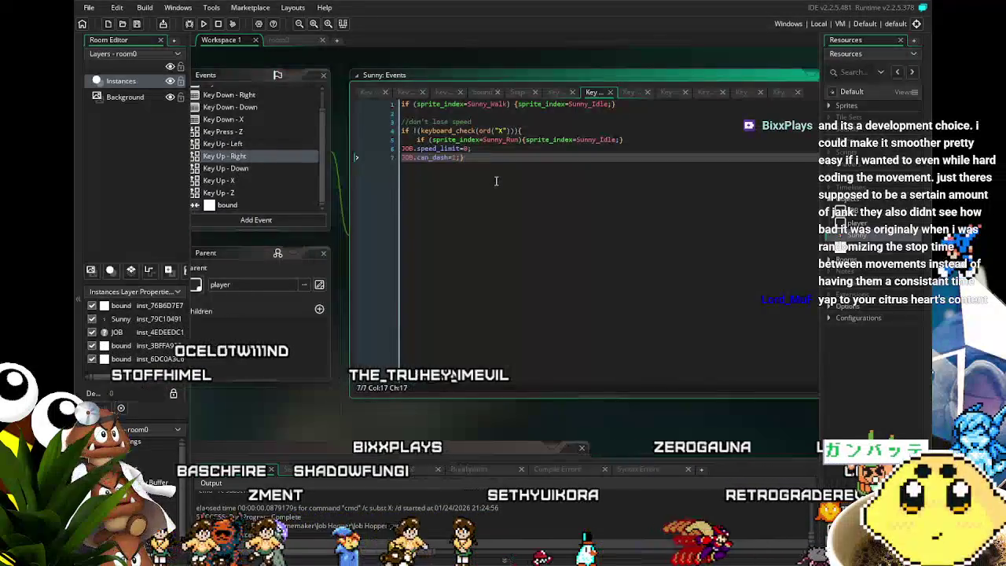
key("Return")
key("Return")
key("ctrl+v")
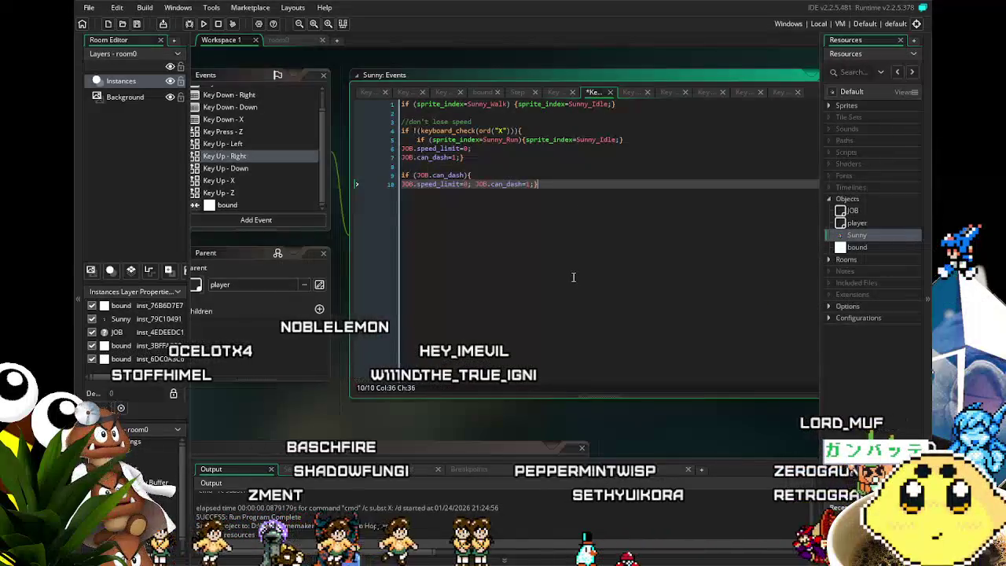
left_click(468, 175)
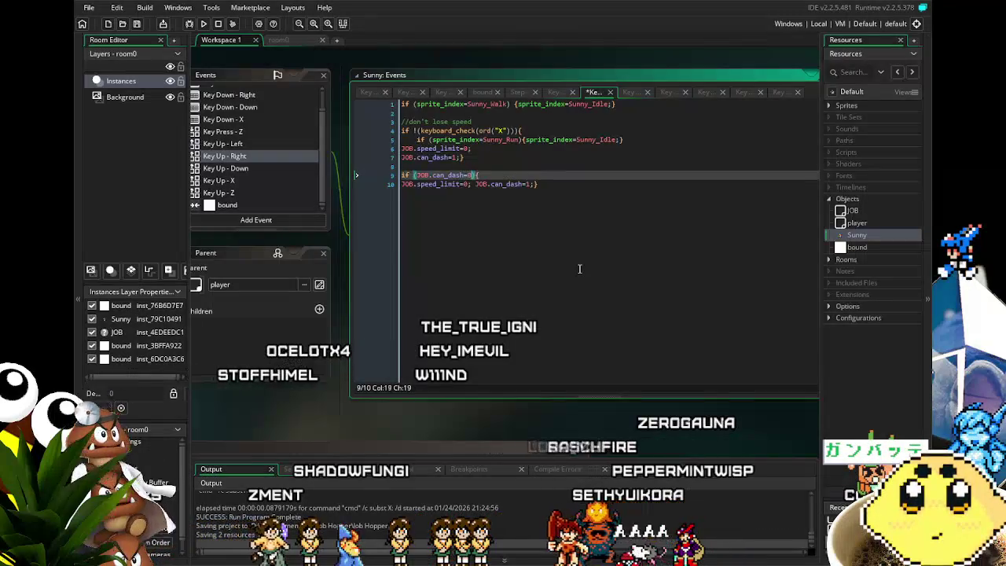
Change the Key Up - Left condition to JOB.can_dash=0 as well and save the project.
left_click(239, 144)
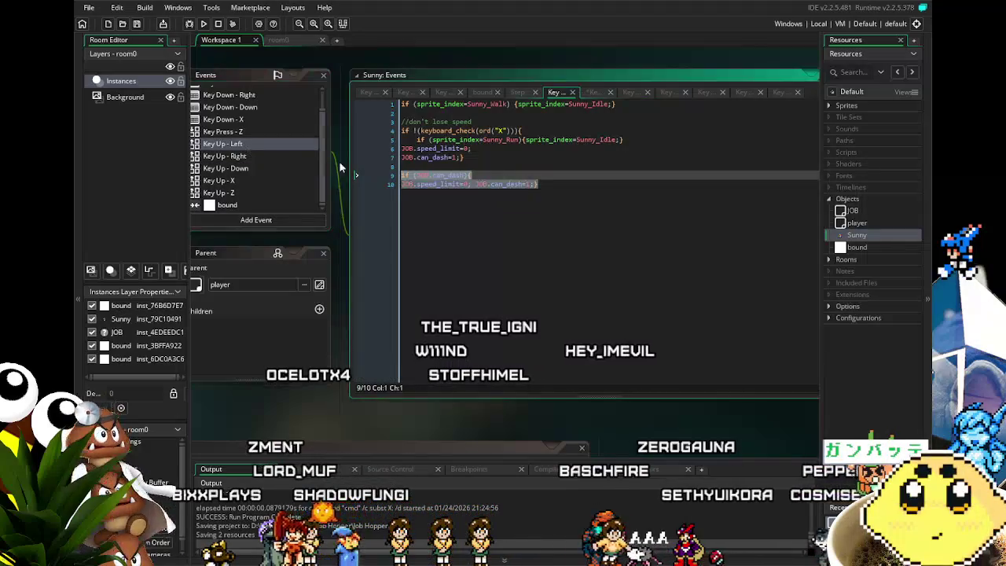
left_click(461, 175)
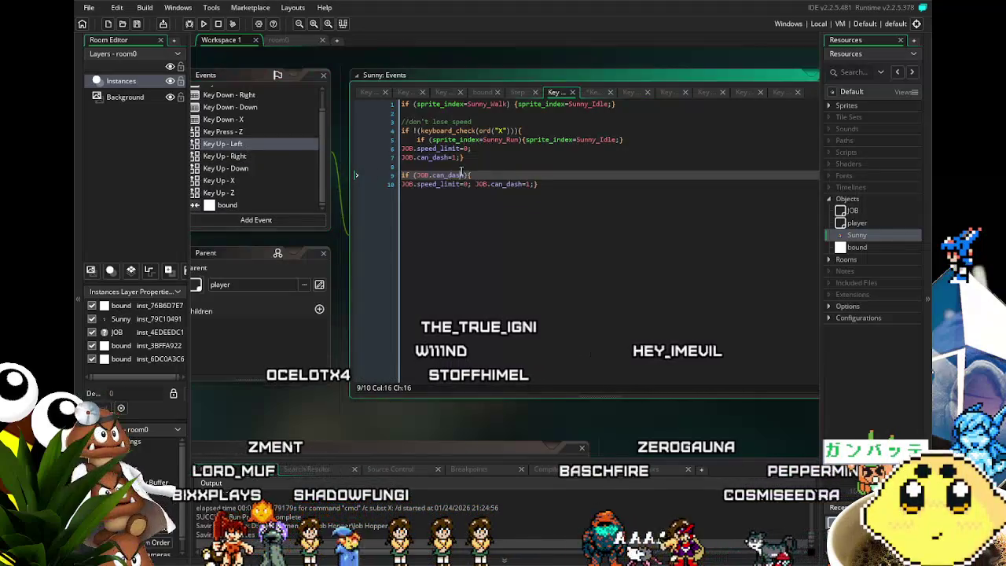
type("=0")
left_click(519, 268)
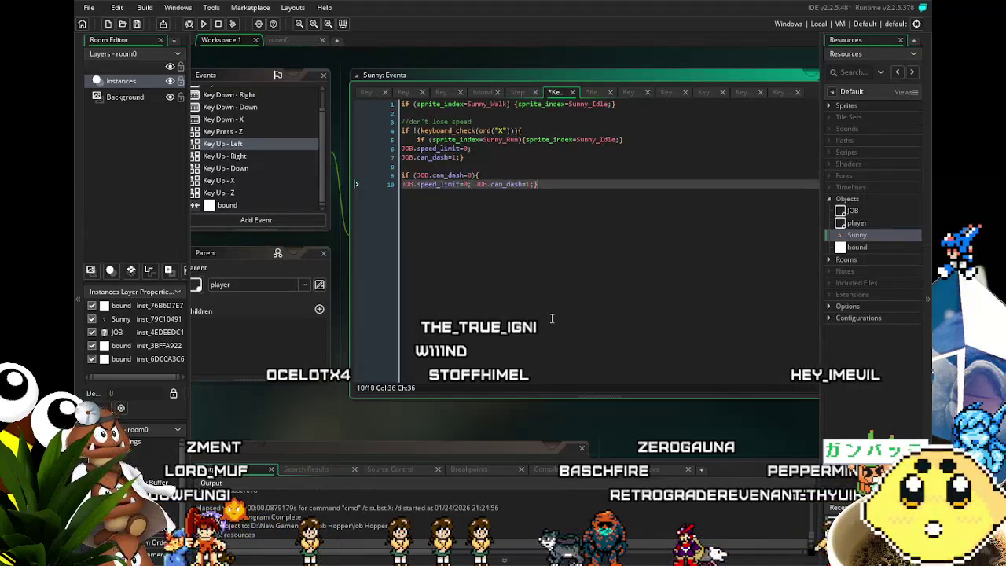
key("ctrl+s")
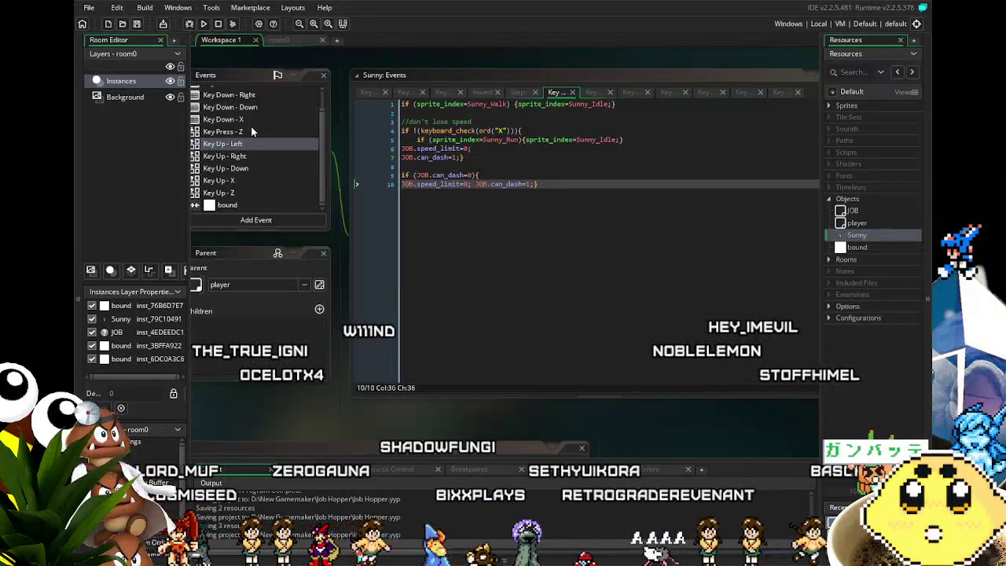
Build and launch the game with the new JOB.can_dash=0 guards.
left_click(206, 25)
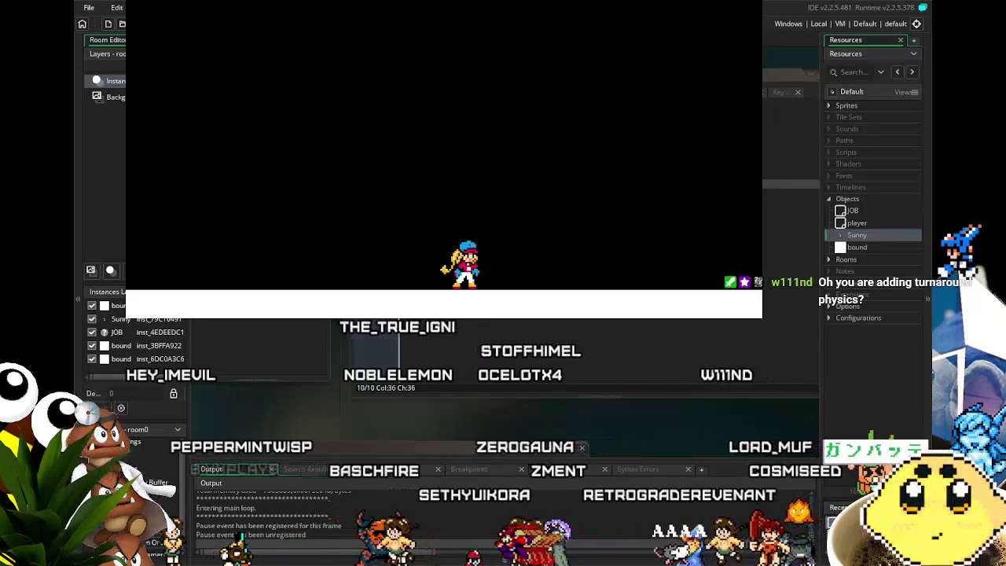
key("Left")
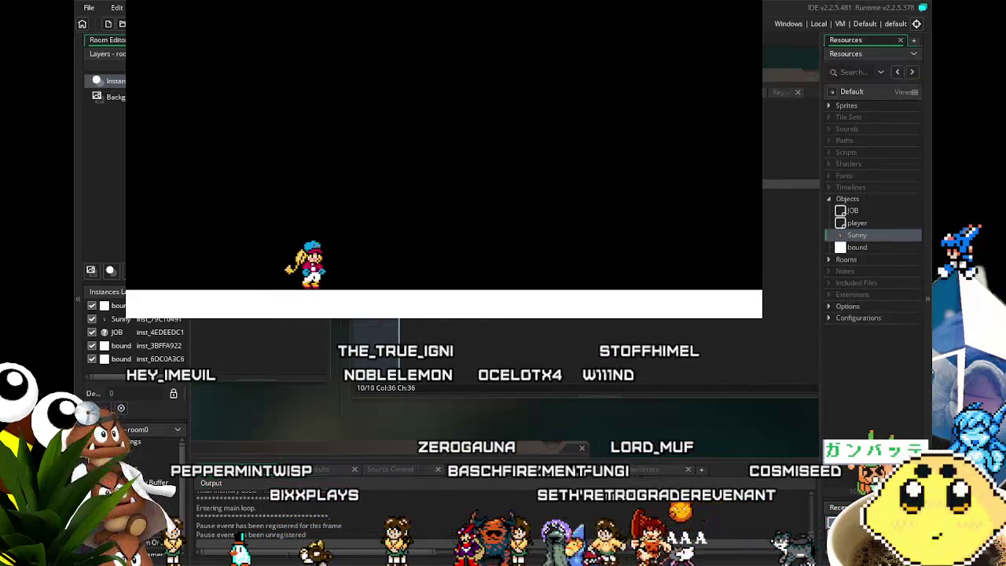
key("Right")
key("Left")
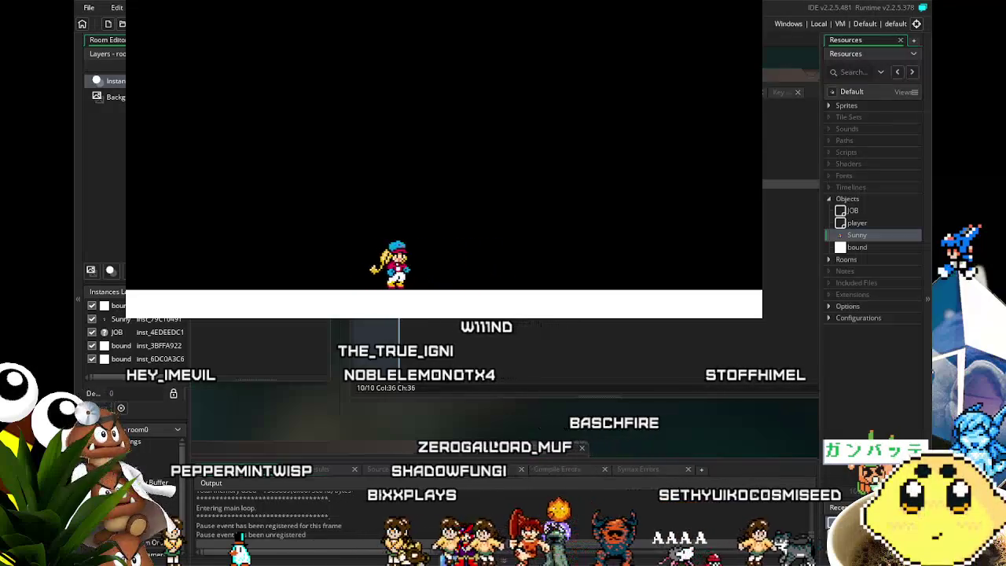
key("Right")
key("Left")
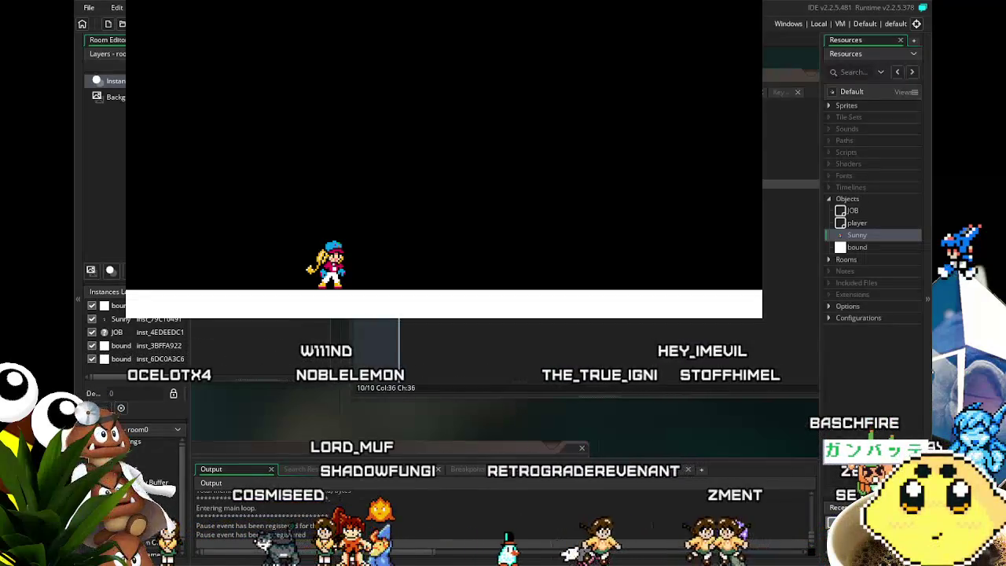
key("Left")
key("Right")
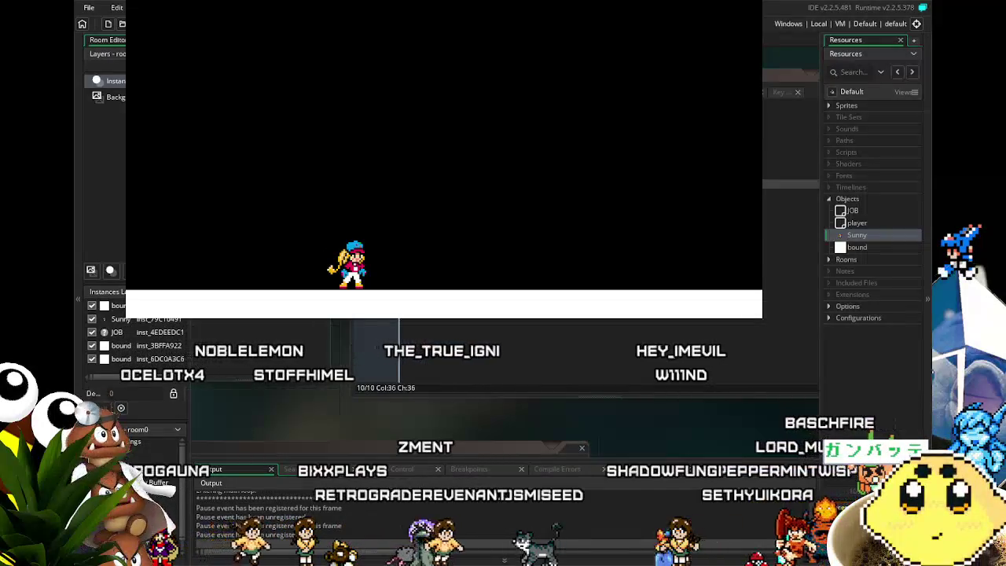
Test Sunny running left and right across the room, with a couple of jumps.
key("Left")
key("Right")
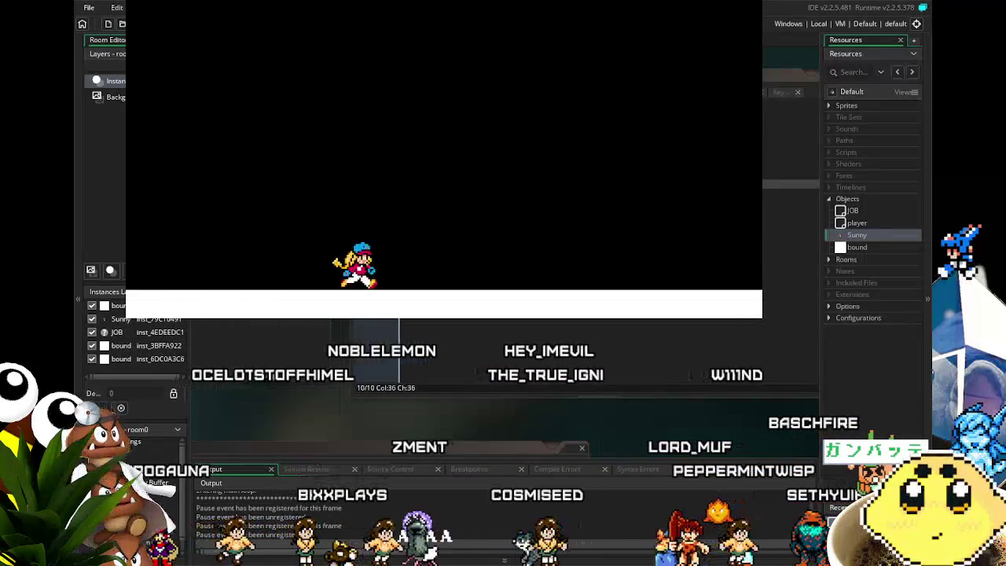
key("Right")
key("Left")
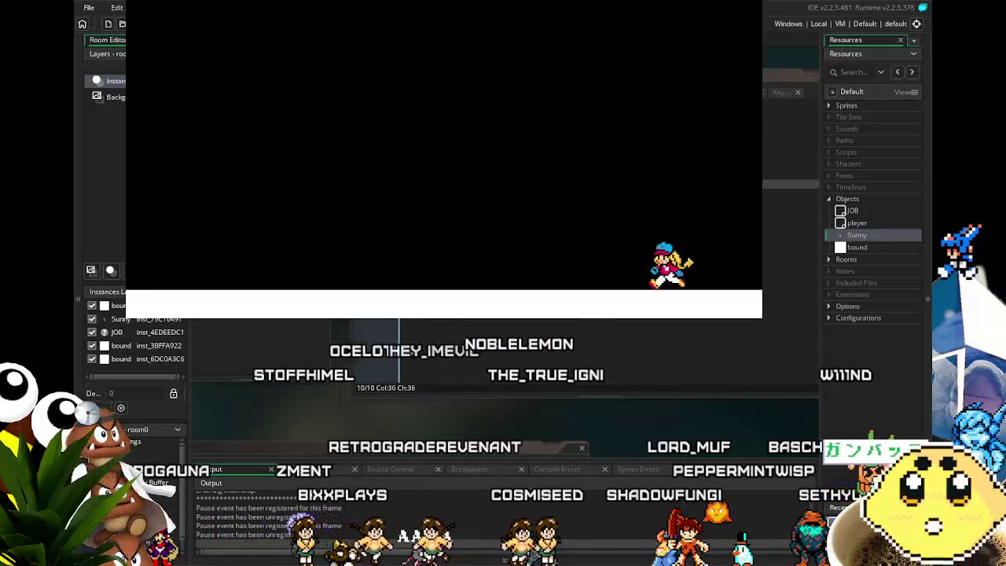
key("Left")
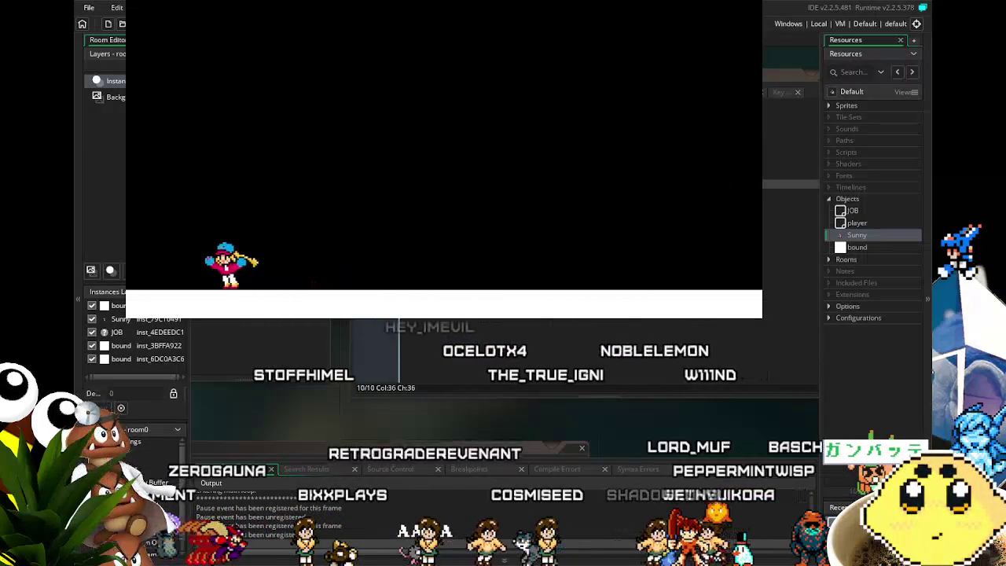
key("Left")
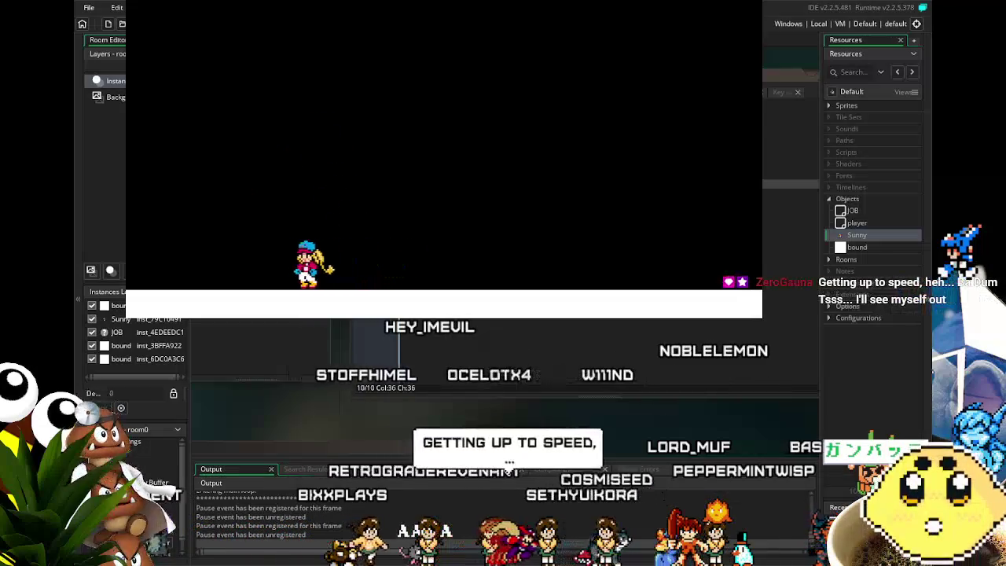
key("Right")
key("Right")
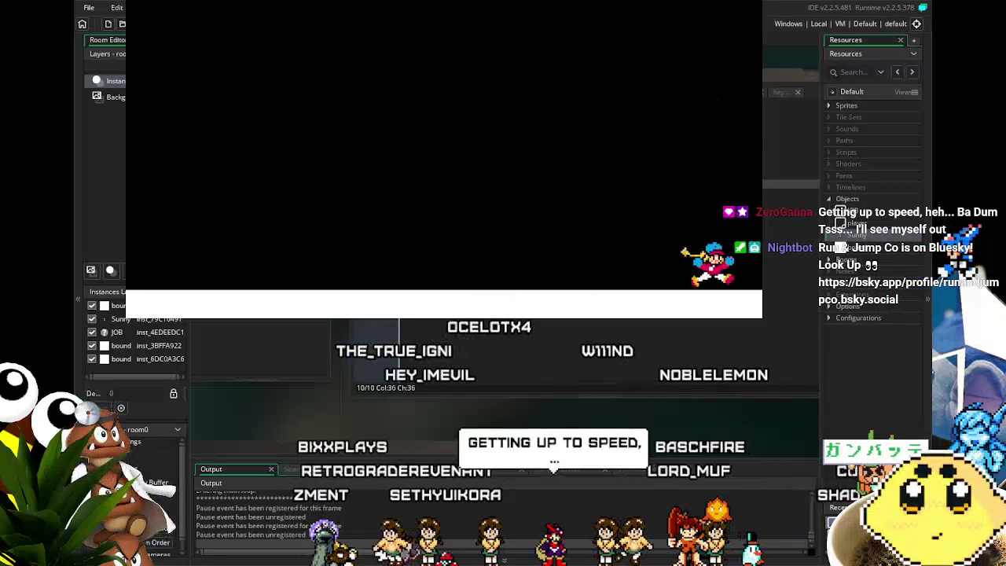
key("Left")
key("Left")
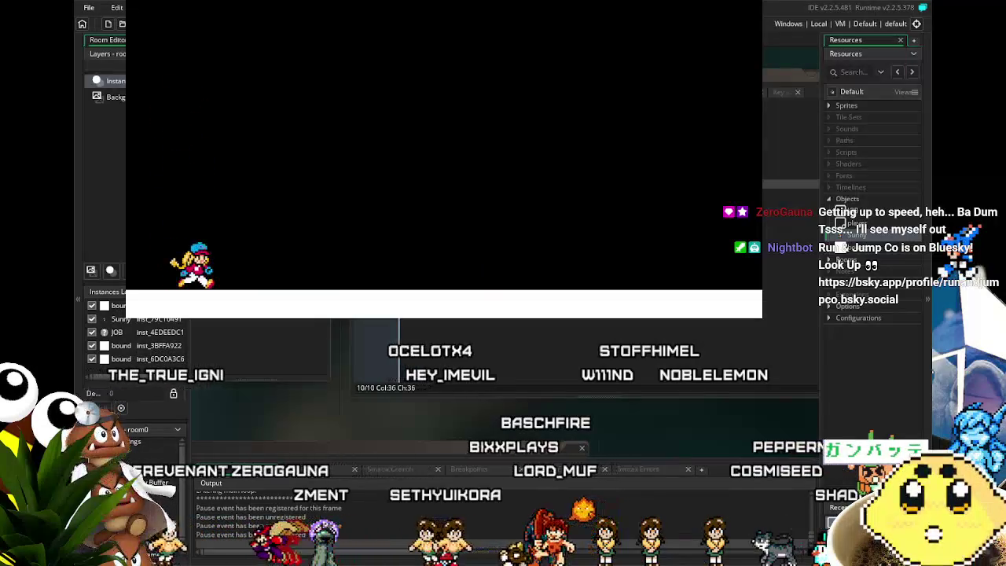
key("Right")
key("Right")
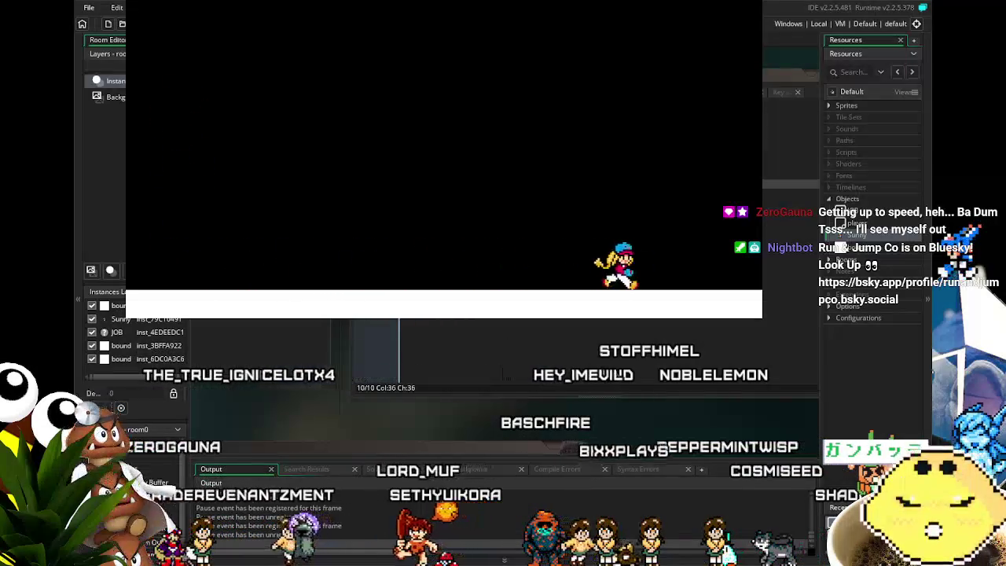
key("space")
key("Left")
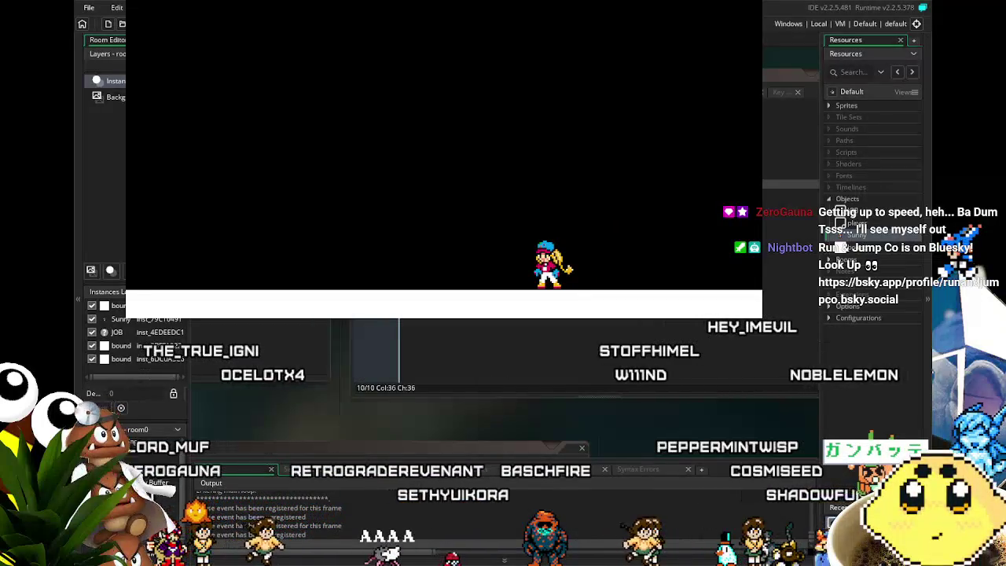
key("Left")
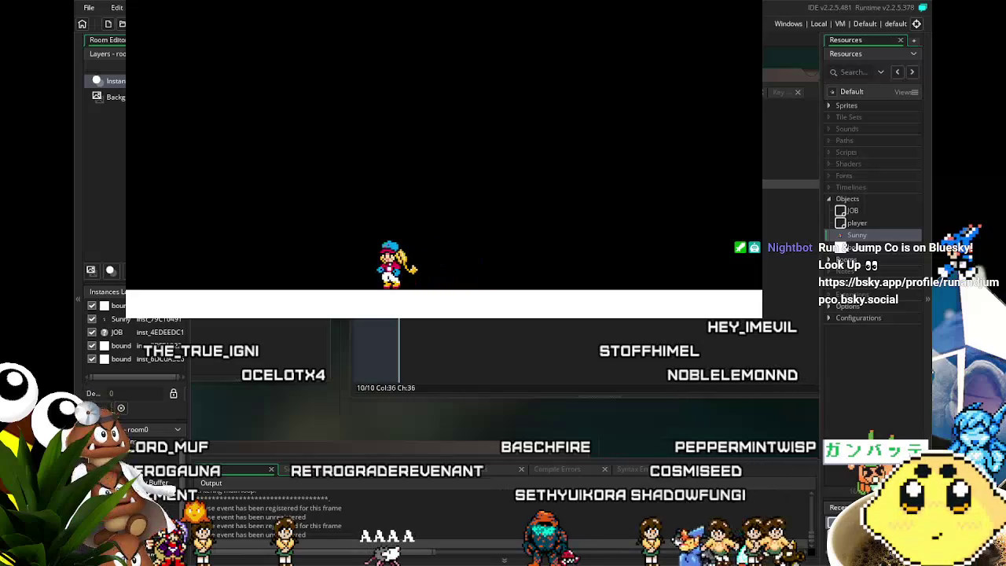
key("Right")
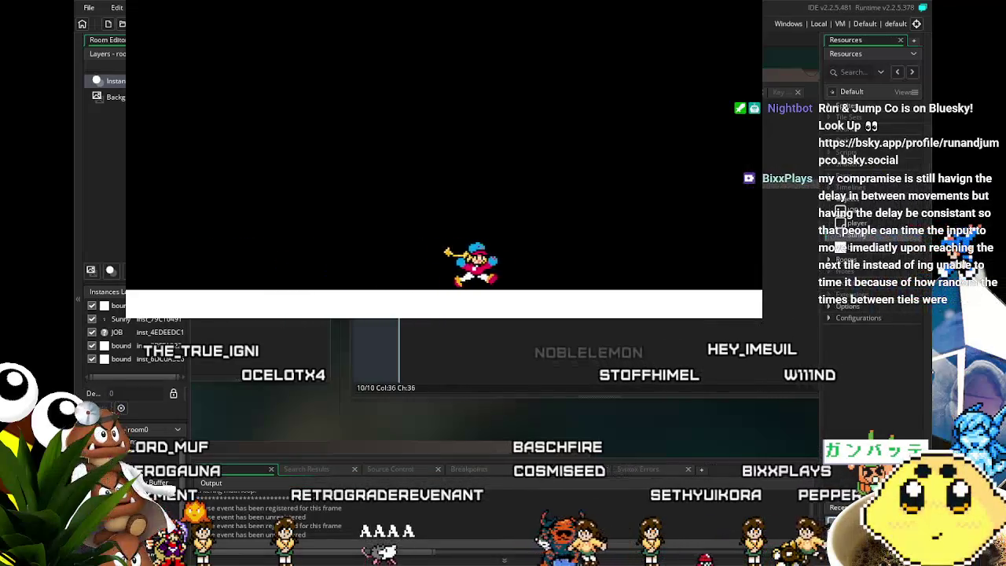
key("space")
key("Left")
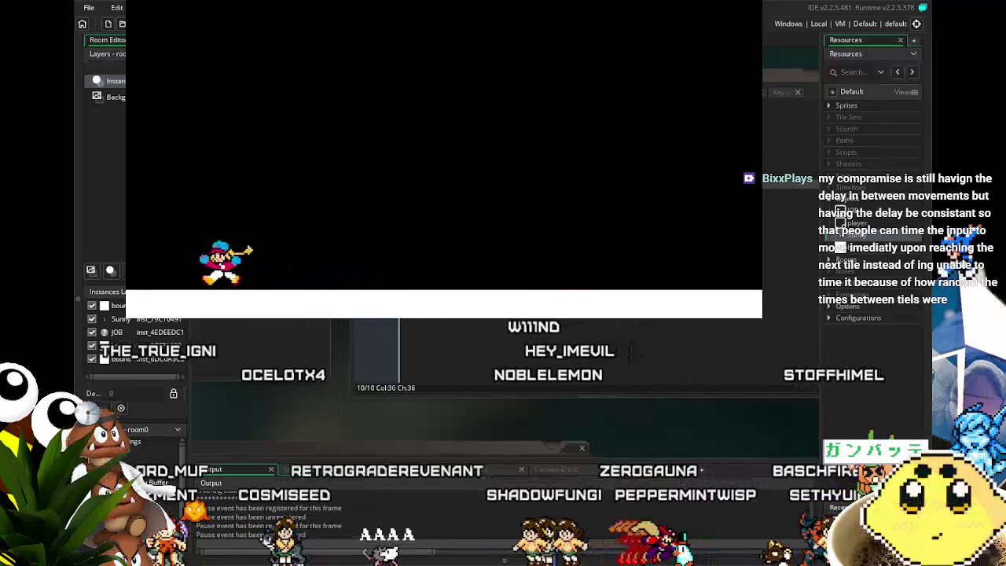
Keep testing Sunny's runs and quick turns, then stop the game.
key("Right")
key("Right")
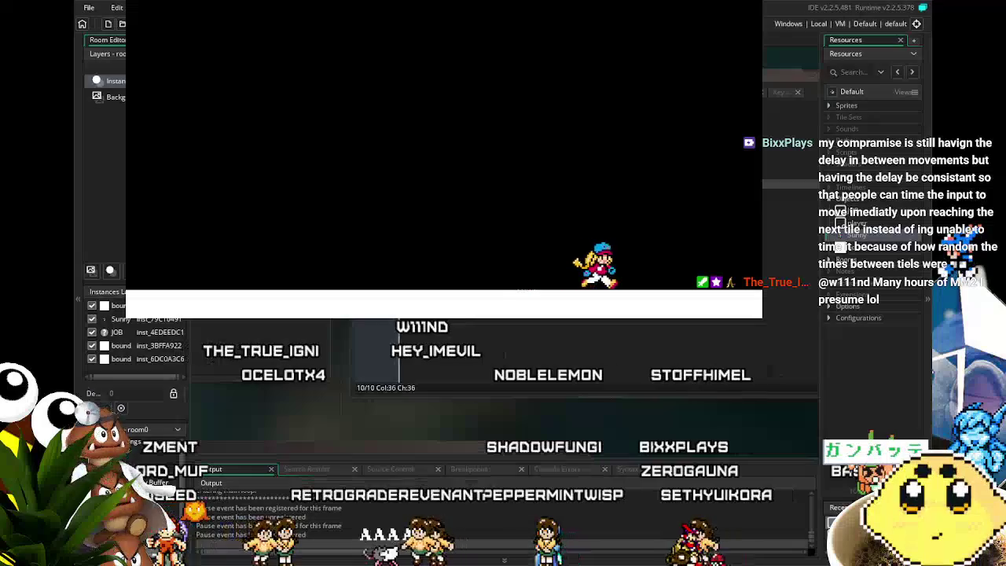
key("Left")
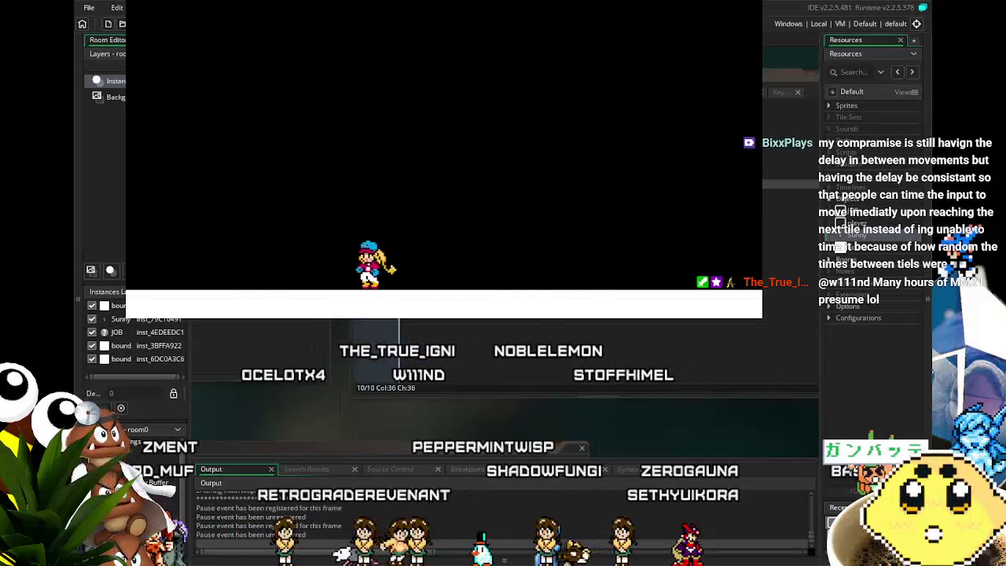
key("Right")
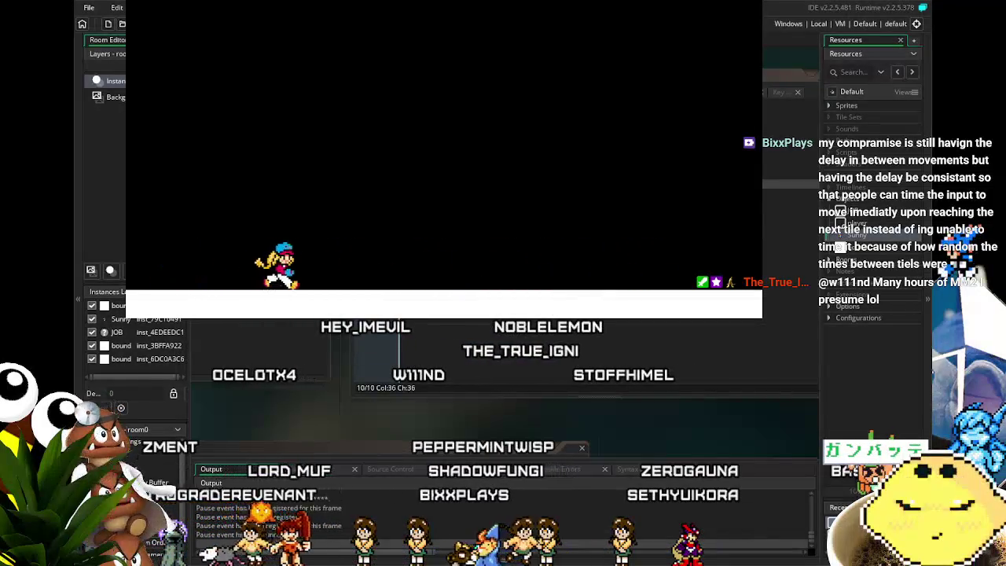
key("Right")
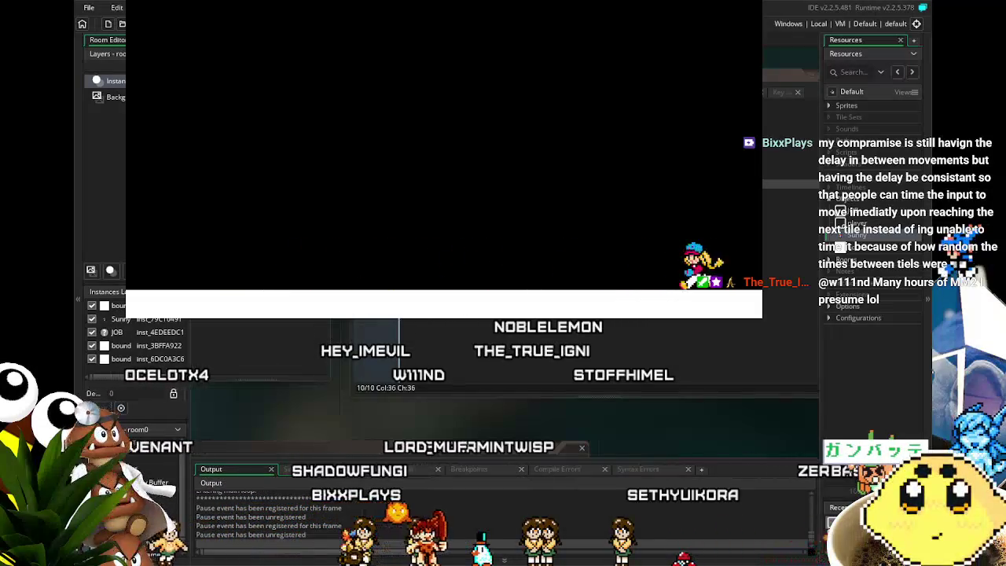
key("Left")
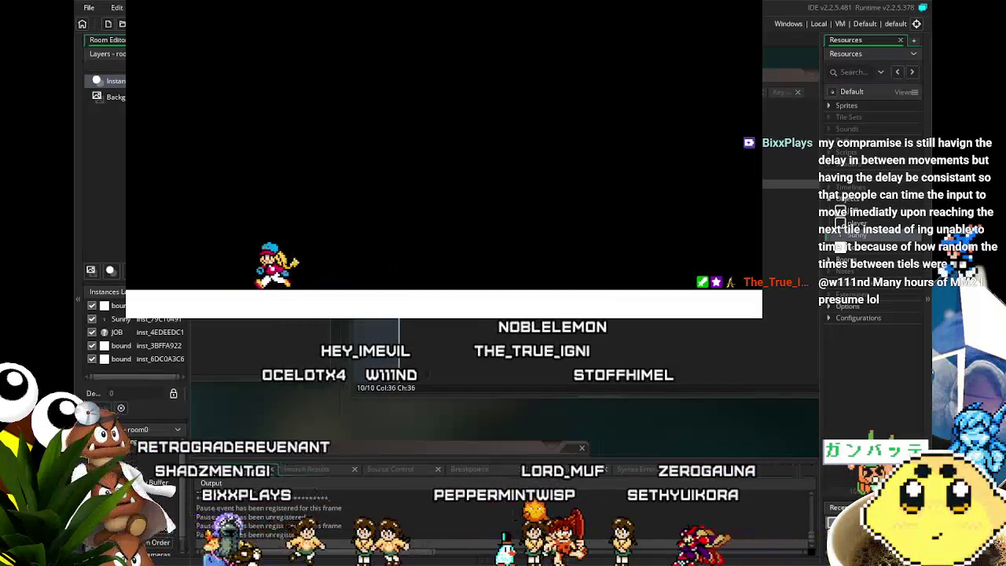
key("Right")
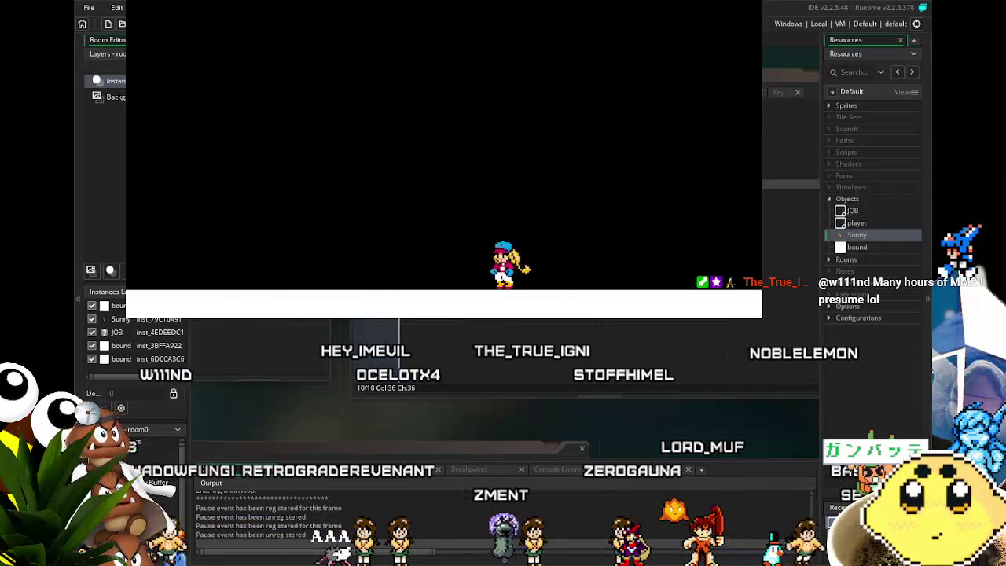
key("Left")
key("Right")
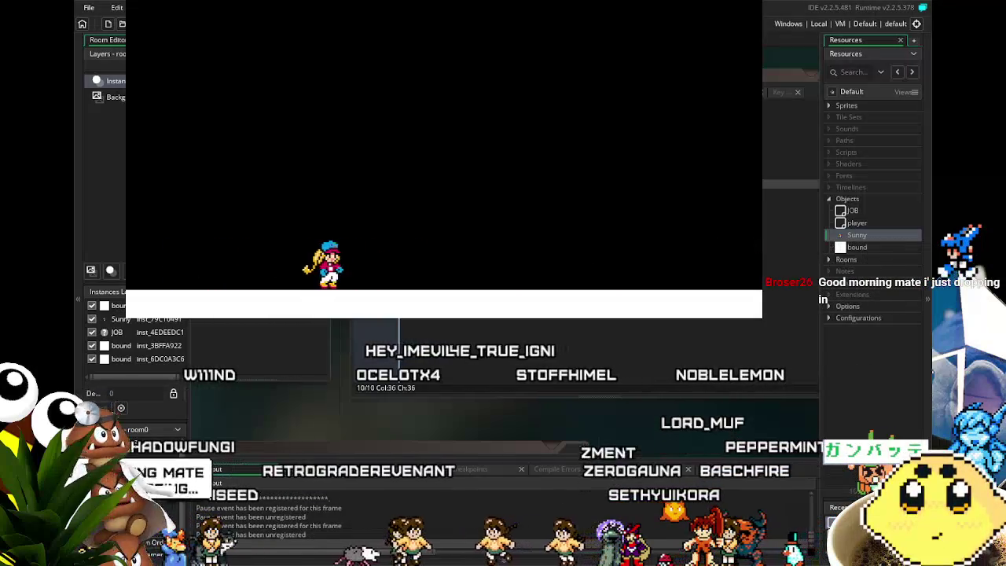
key("Right")
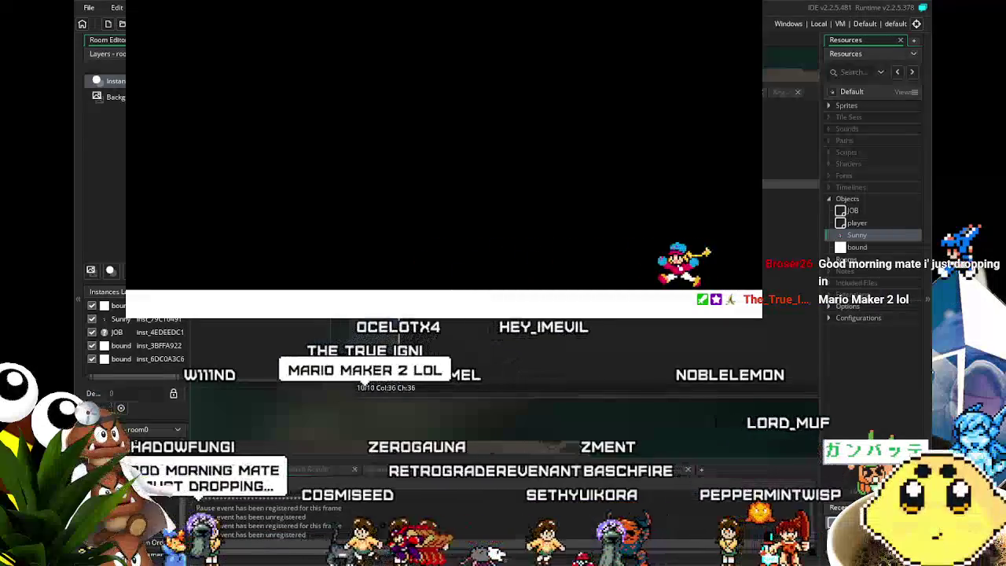
key("Left")
key("Right")
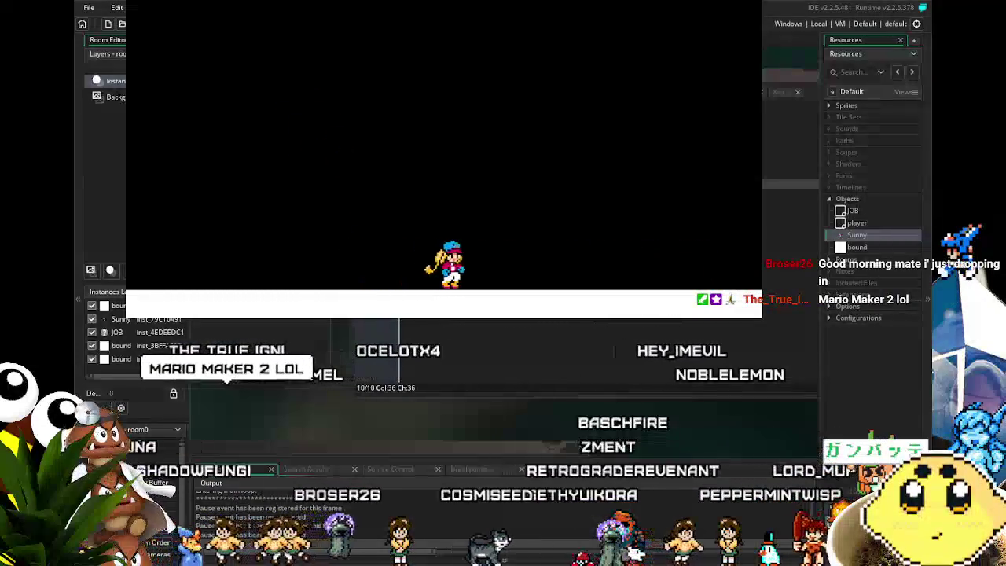
key("Right")
key("Left")
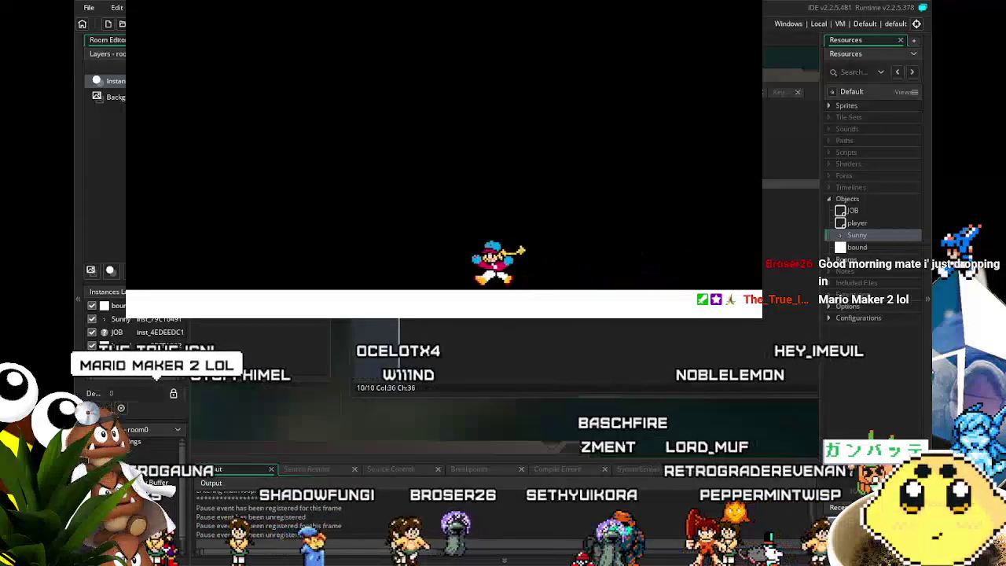
key("Left")
key("Right")
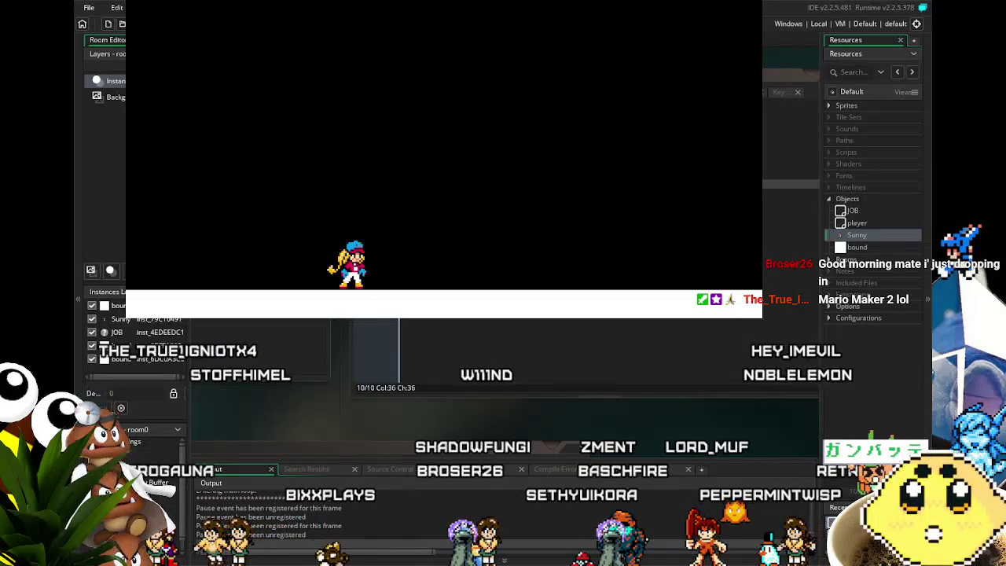
key("Escape")
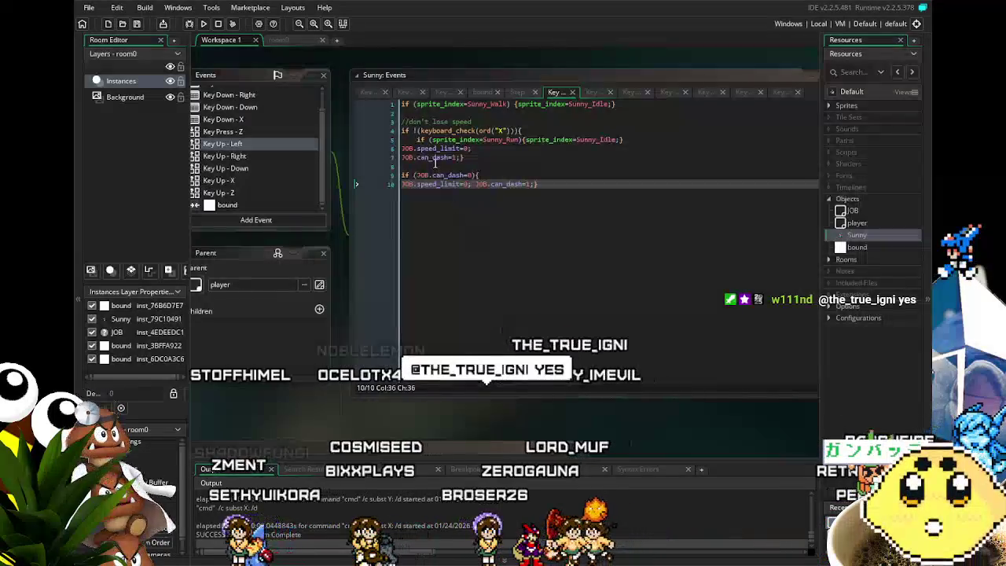
left_click(459, 131)
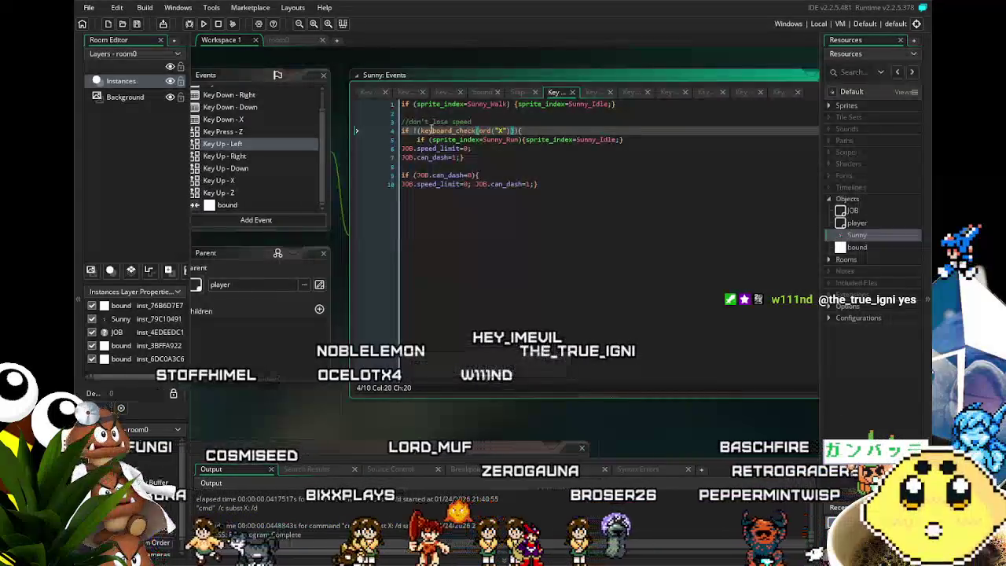
left_click(490, 173)
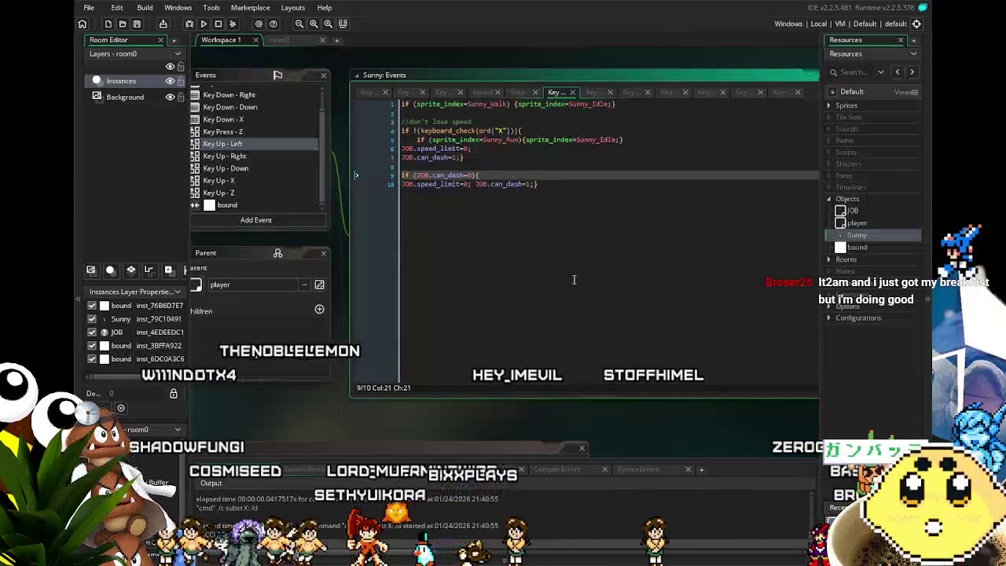
key("Down")
key("End")
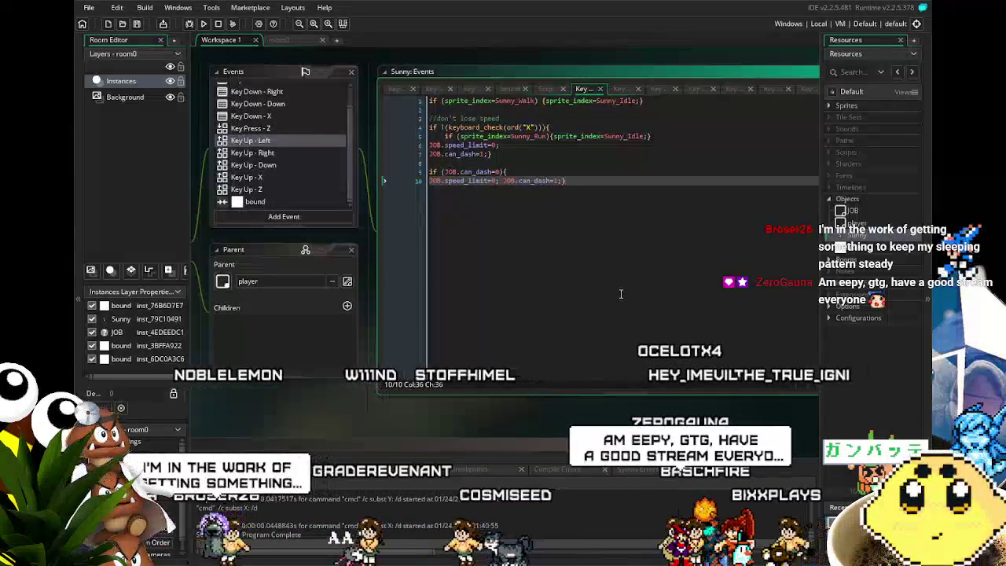
mouse_move(615, 299)
left_mouse_down()
mouse_move(587, 322)
mouse_move(603, 322)
left_mouse_up()
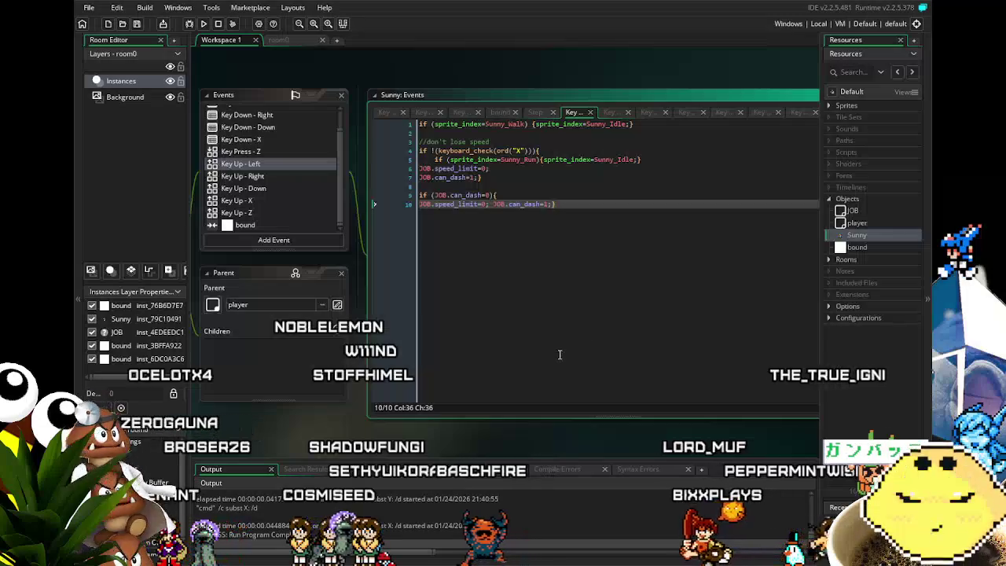
mouse_move(559, 354)
left_mouse_down()
mouse_move(532, 370)
mouse_move(500, 360)
left_mouse_up()
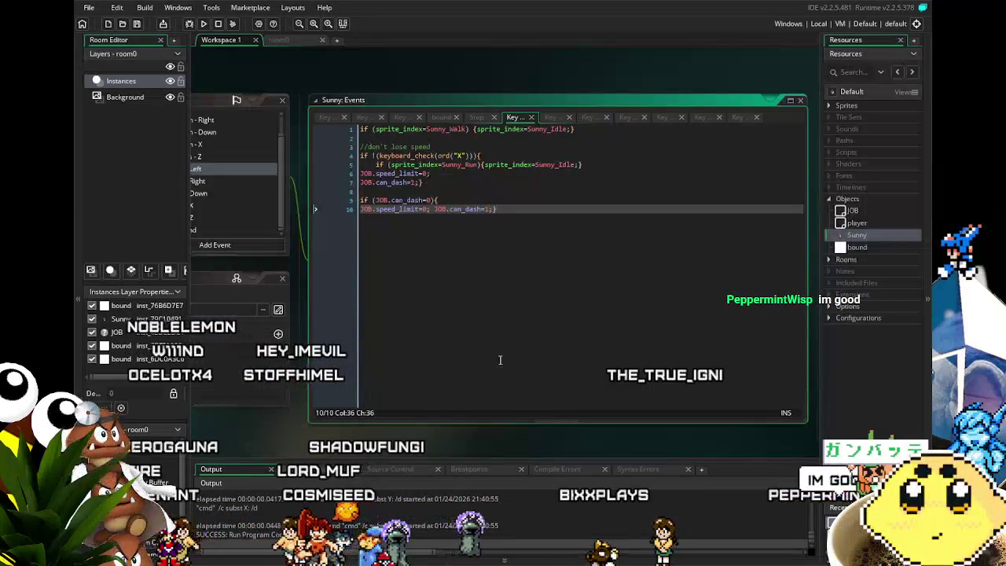
left_click_drag(500, 360, 527, 364)
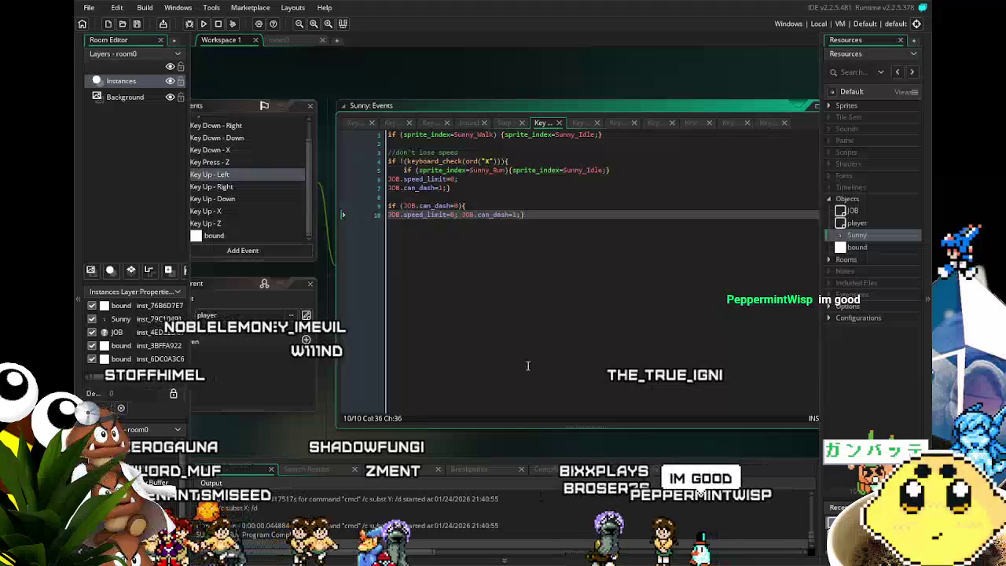
mouse_move(527, 366)
left_mouse_down()
mouse_move(546, 359)
mouse_move(528, 352)
left_mouse_up()
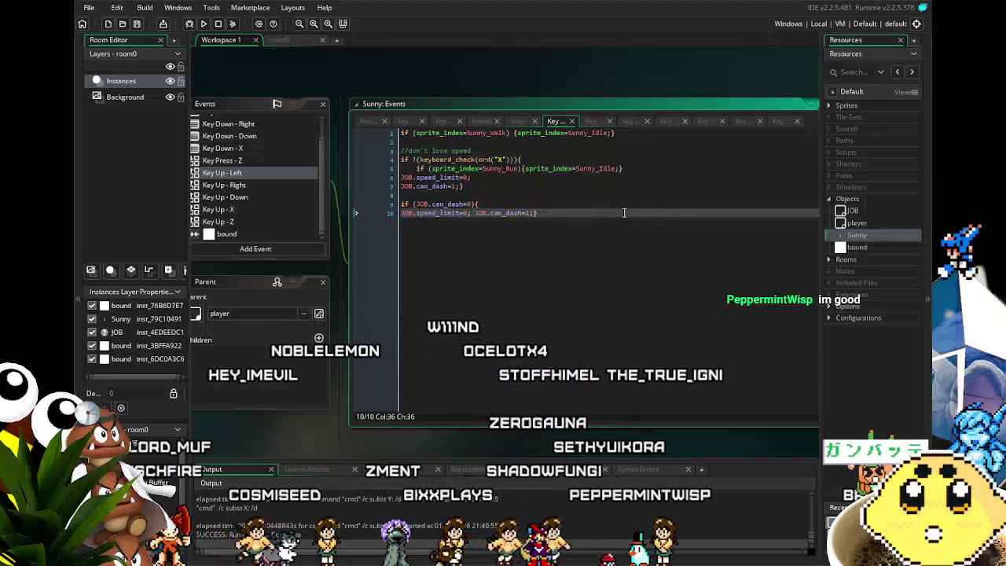
left_click(469, 212)
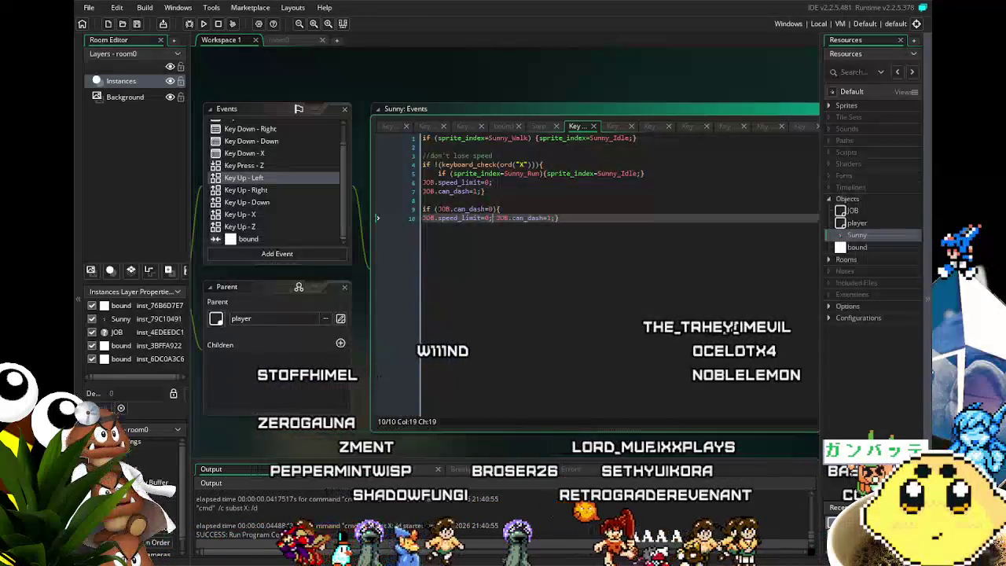
mouse_move(342, 429)
left_mouse_down()
mouse_move(296, 428)
mouse_move(337, 432)
left_mouse_up()
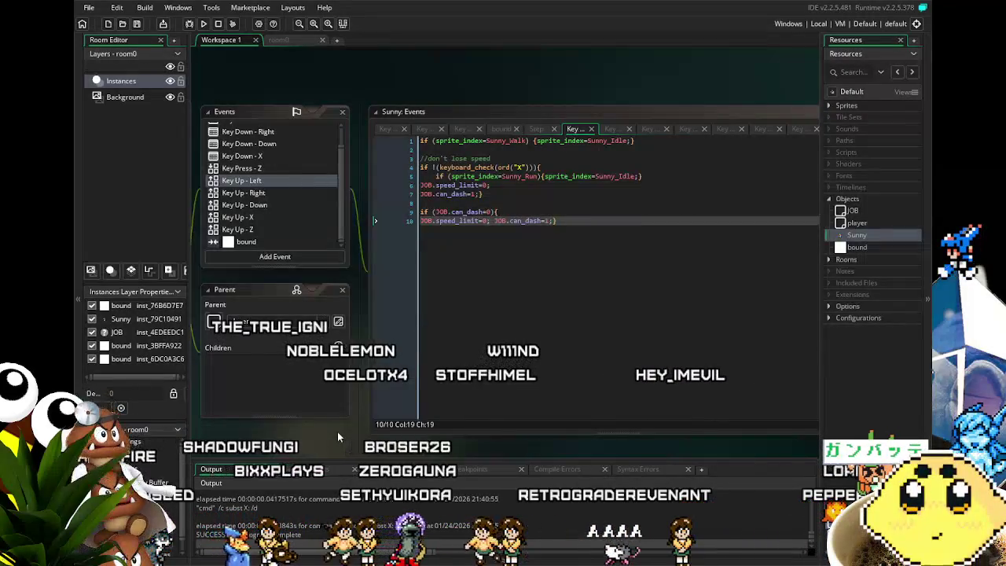
scroll(290, 433, "right", 1)
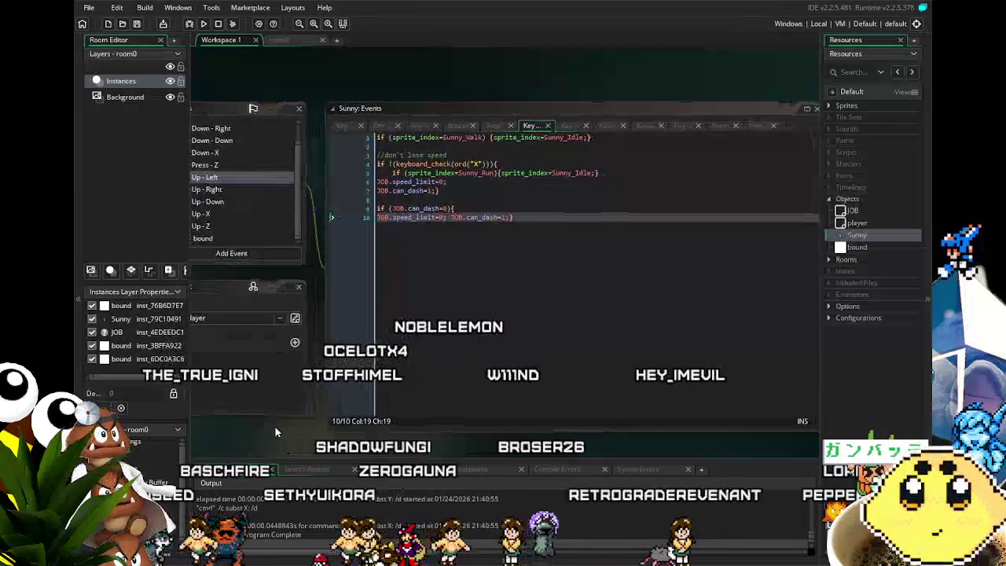
scroll(326, 408, "up", 2)
scroll(326, 409, "down", 3)
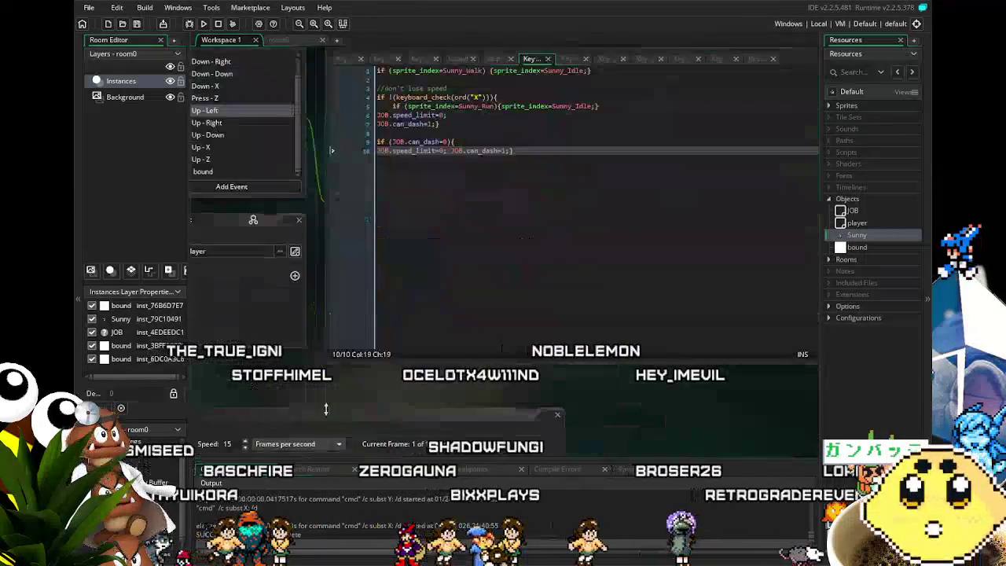
scroll(430, 384, "left", 2)
left_click_drag(503, 416, 413, 424)
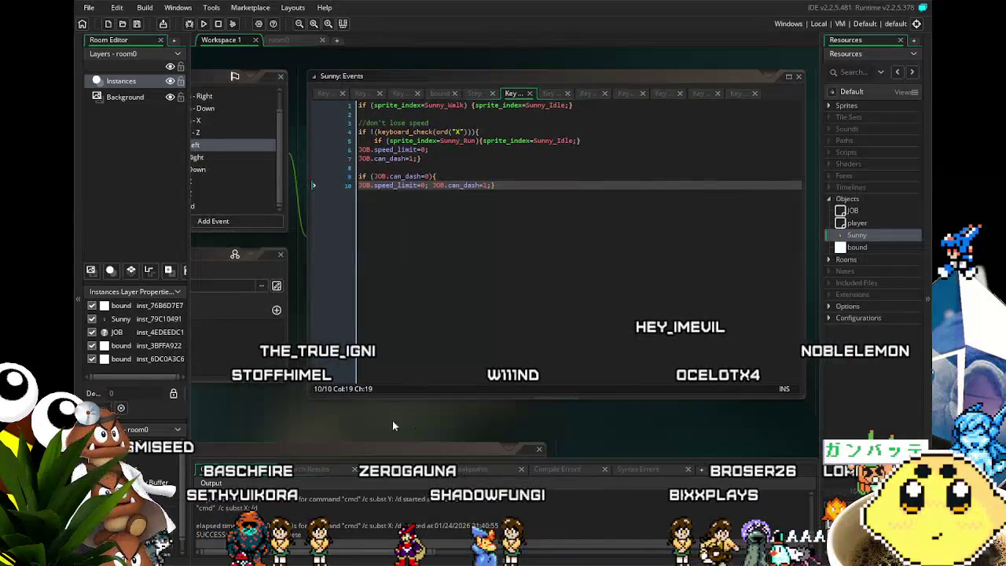
left_click_drag(269, 405, 321, 388)
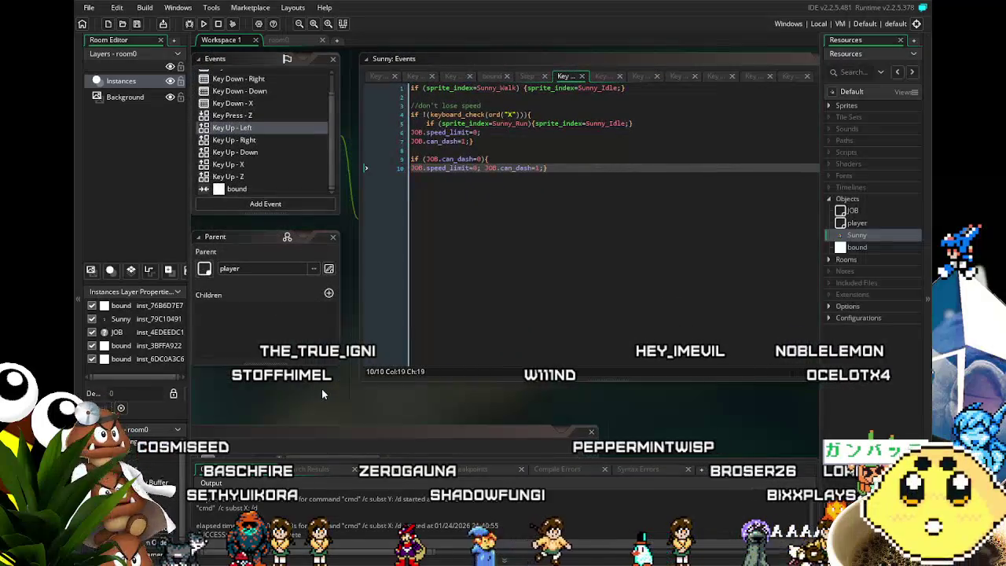
left_click_drag(272, 404, 325, 420)
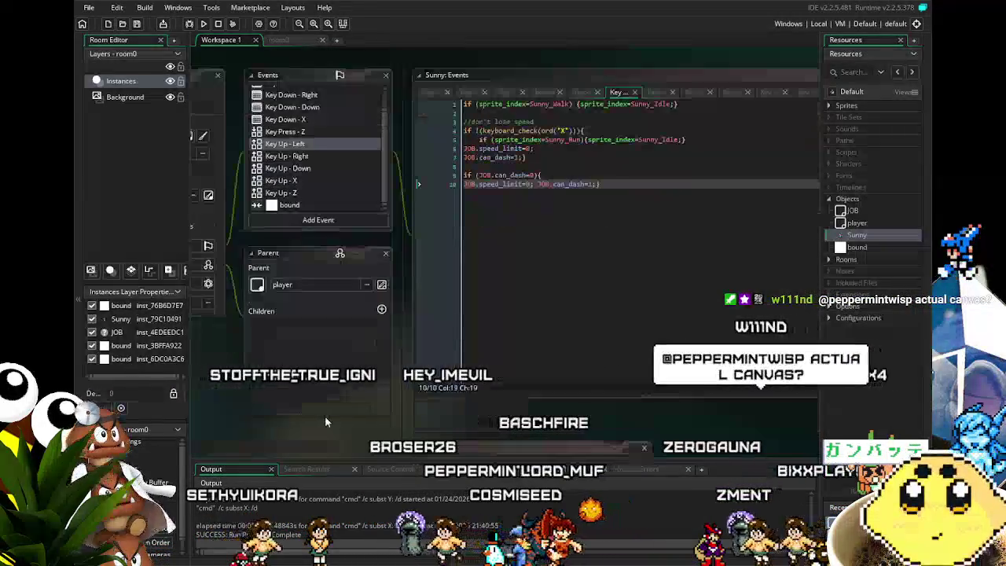
left_click_drag(325, 416, 295, 417)
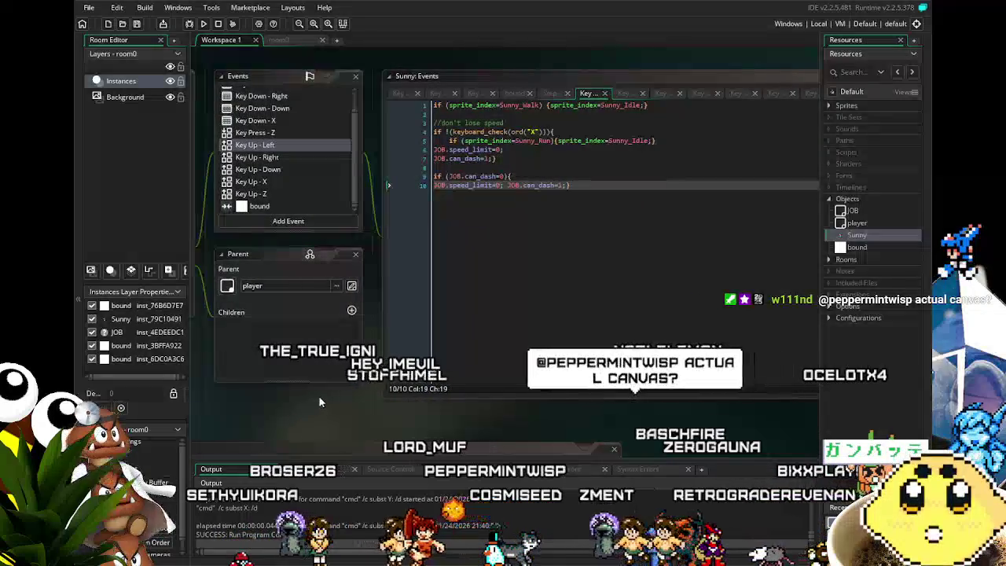
left_click(627, 197)
key("Left")
key("Left")
key("Left")
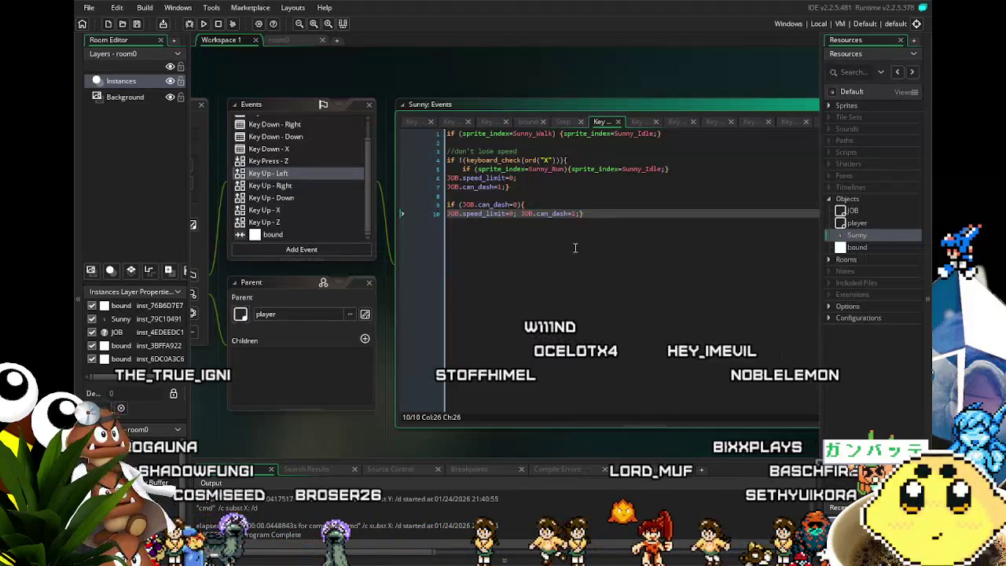
Show Sunny's Key Up - Right code and run the game to test it.
left_click(273, 184)
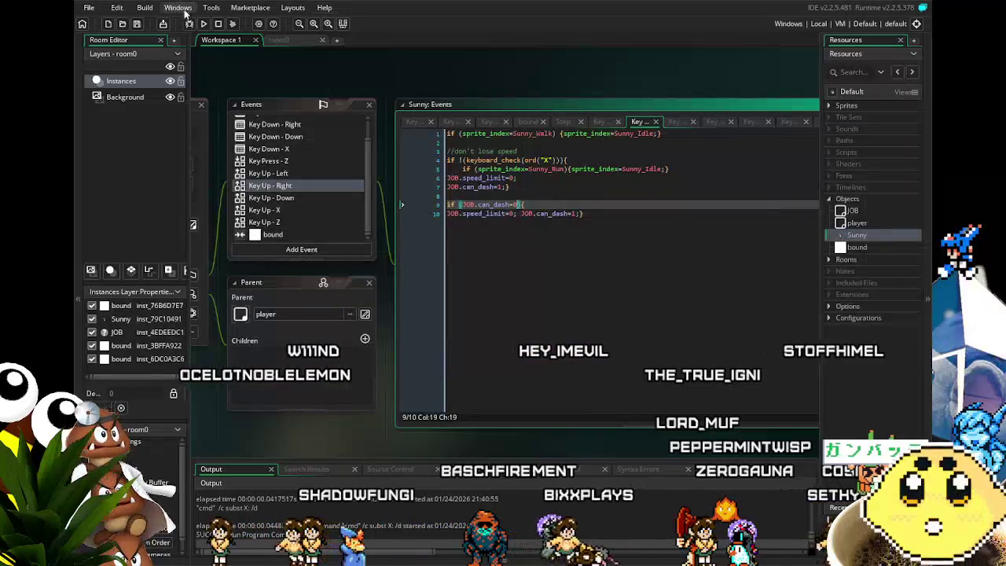
left_click(204, 26)
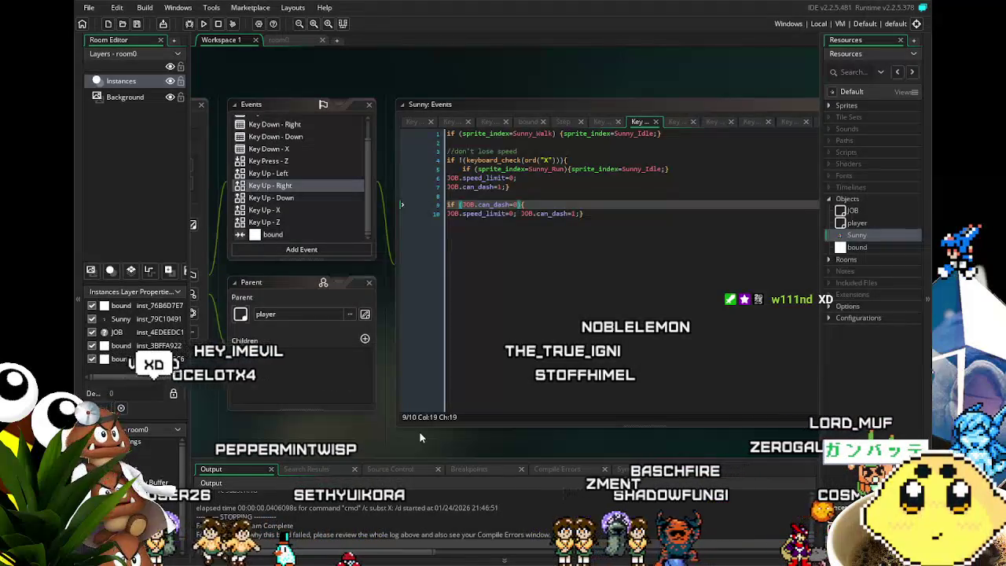
left_click_drag(419, 432, 387, 433)
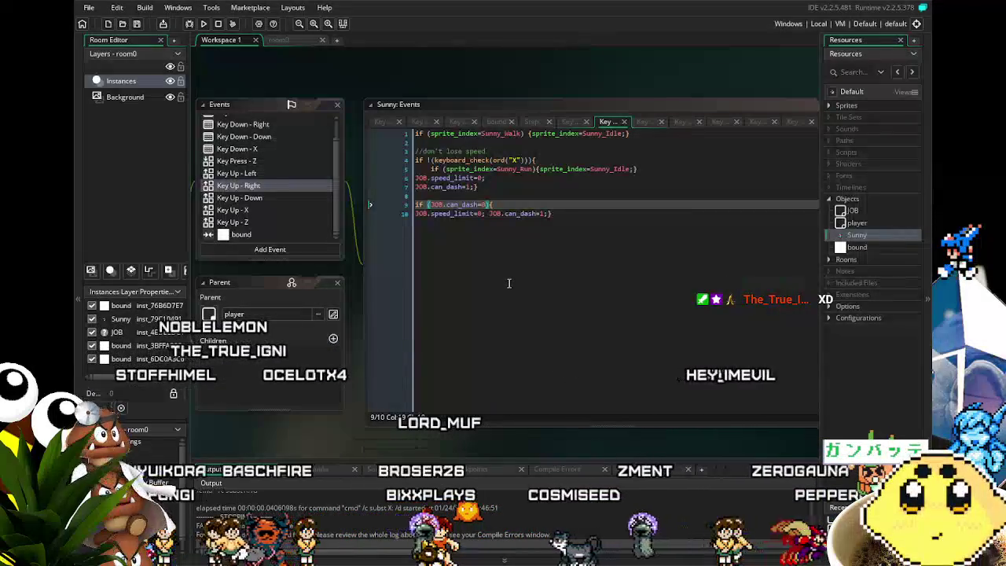
Place the cursor on line 10 of the Key Up - Right code for editing.
left_click(508, 283)
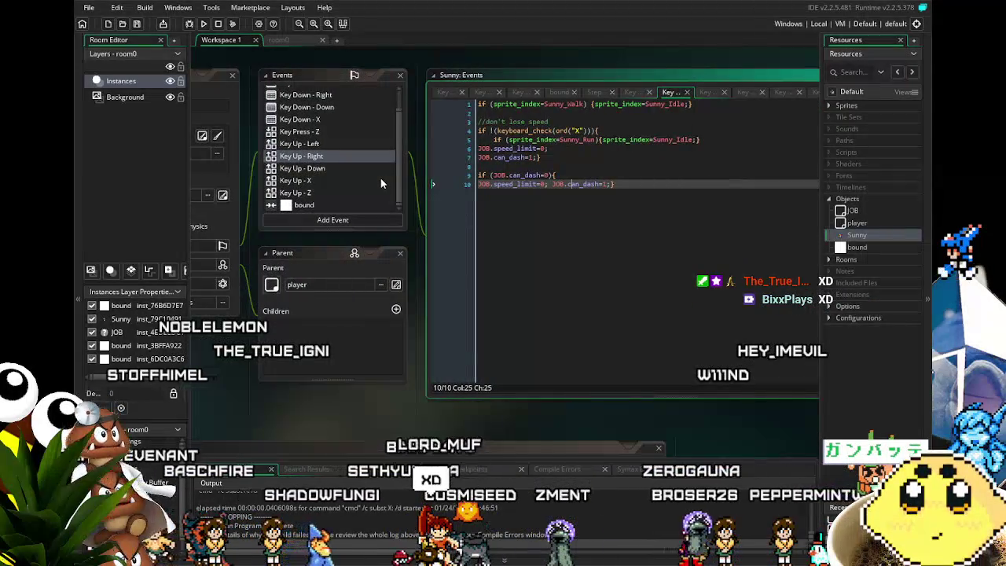
scroll(380, 177, "up", 1)
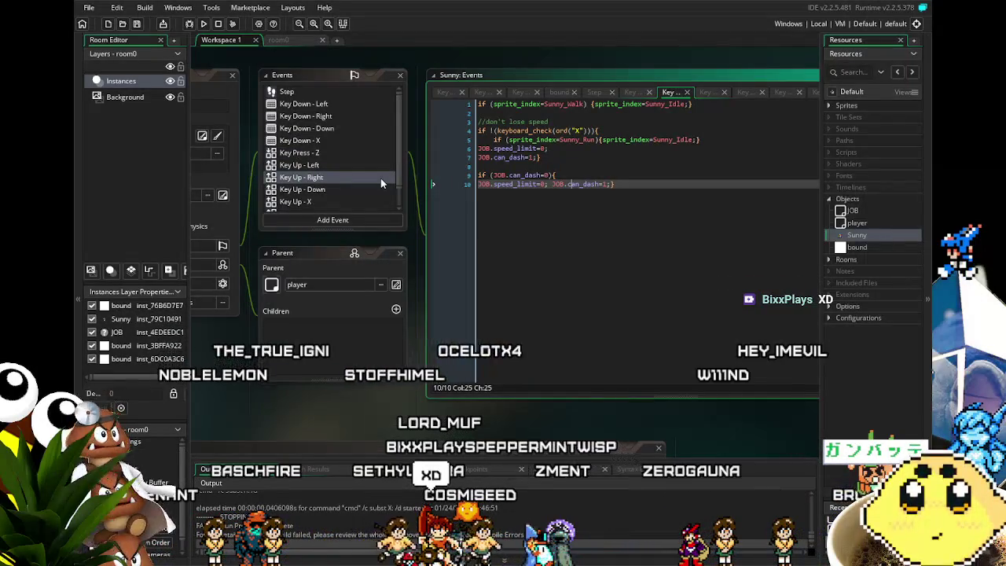
scroll(380, 178, "down", 1)
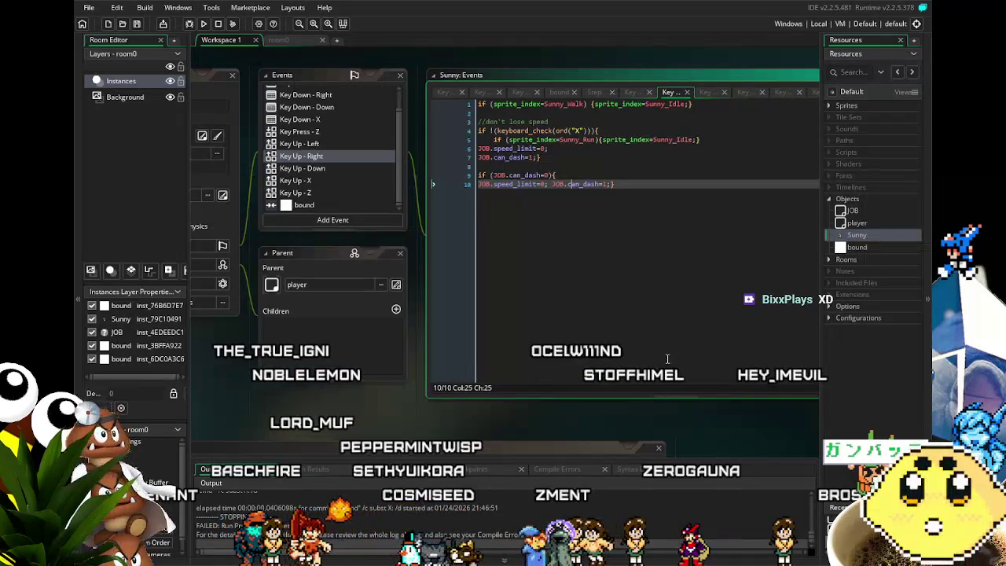
key("Right")
key("Right")
key("Right")
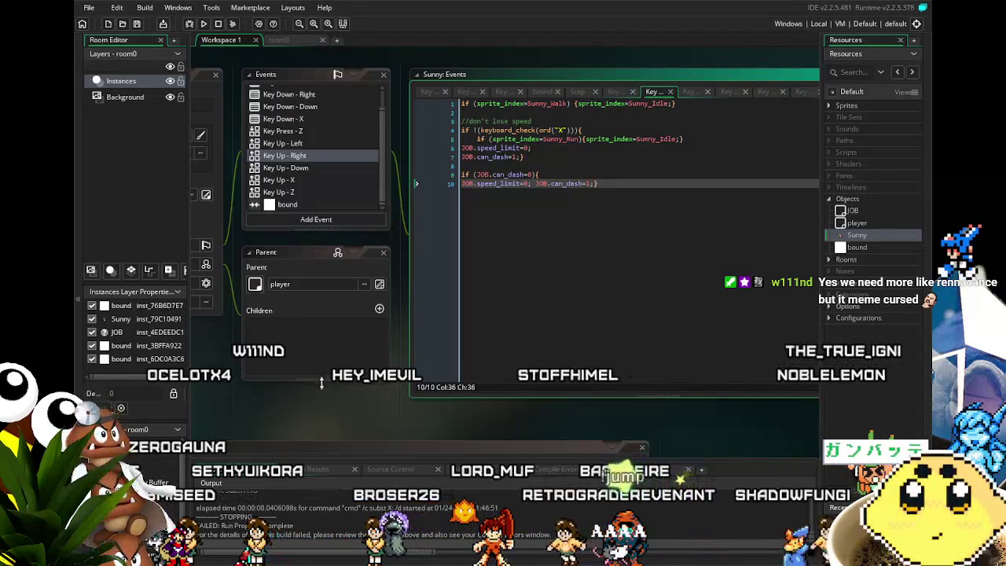
left_click_drag(330, 387, 384, 360)
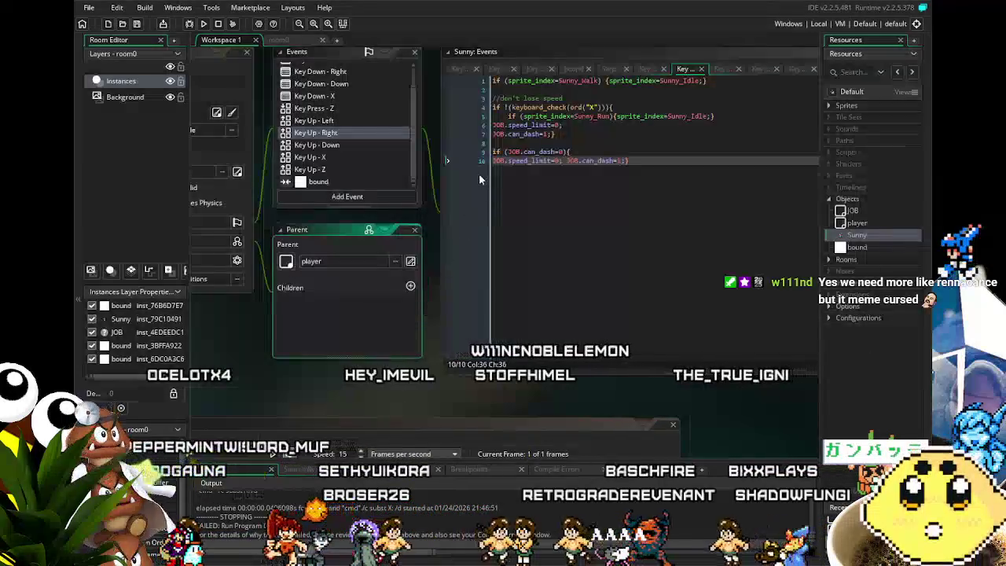
mouse_move(430, 183)
left_mouse_down()
mouse_move(407, 210)
mouse_move(356, 227)
left_mouse_up()
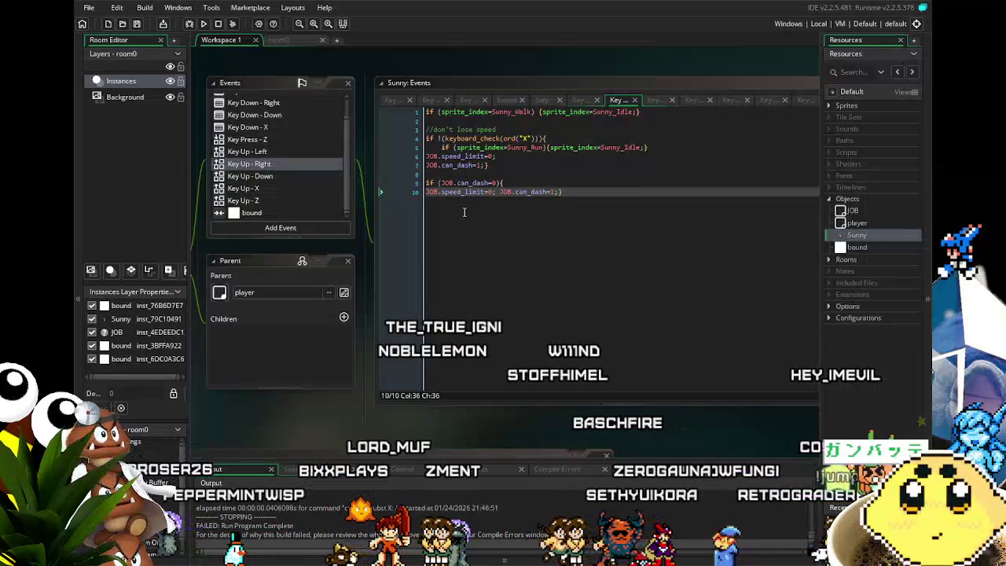
left_click(464, 213)
left_click(299, 151)
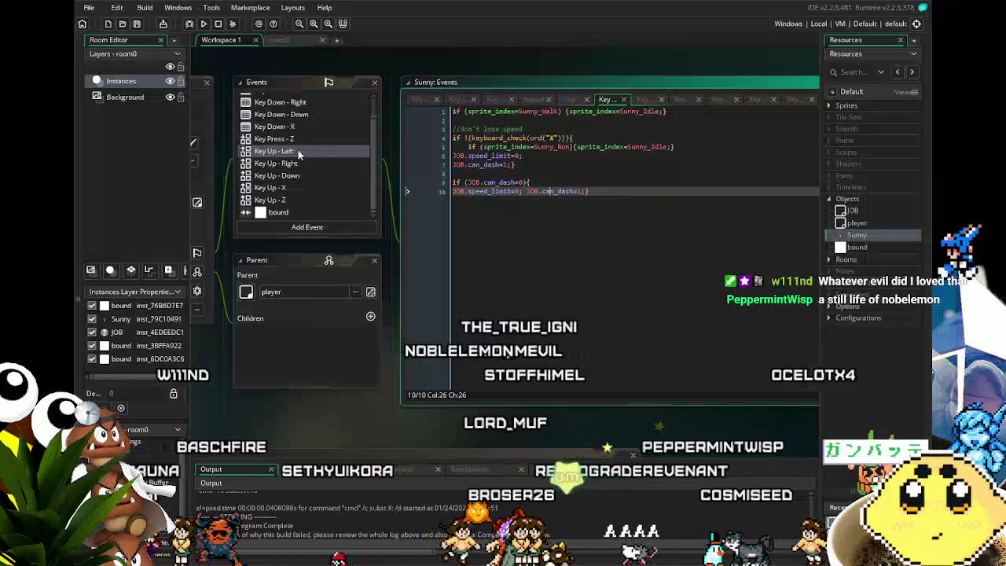
left_click_drag(320, 250, 361, 246)
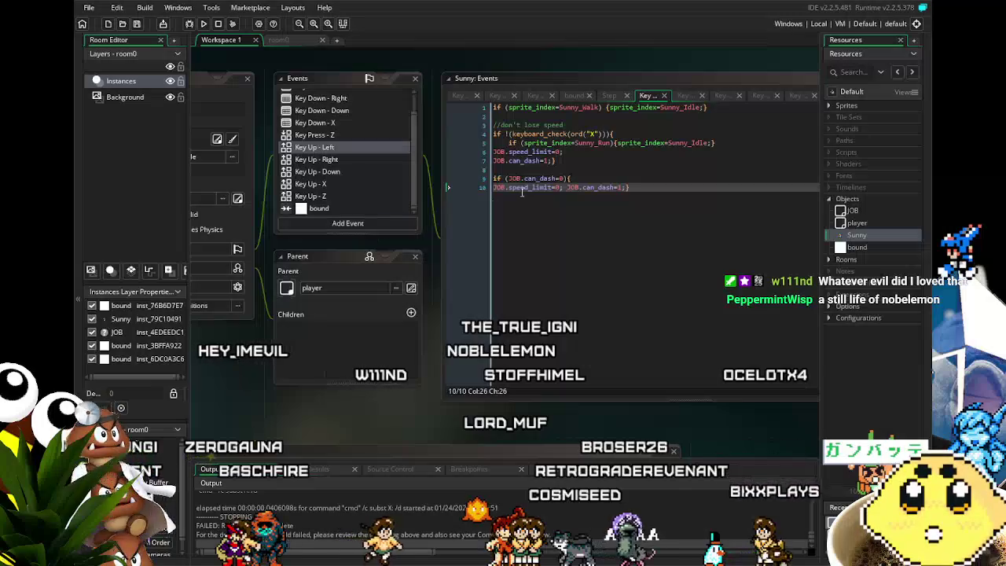
mouse_move(430, 310)
left_mouse_down()
mouse_move(384, 305)
mouse_move(411, 301)
left_mouse_up()
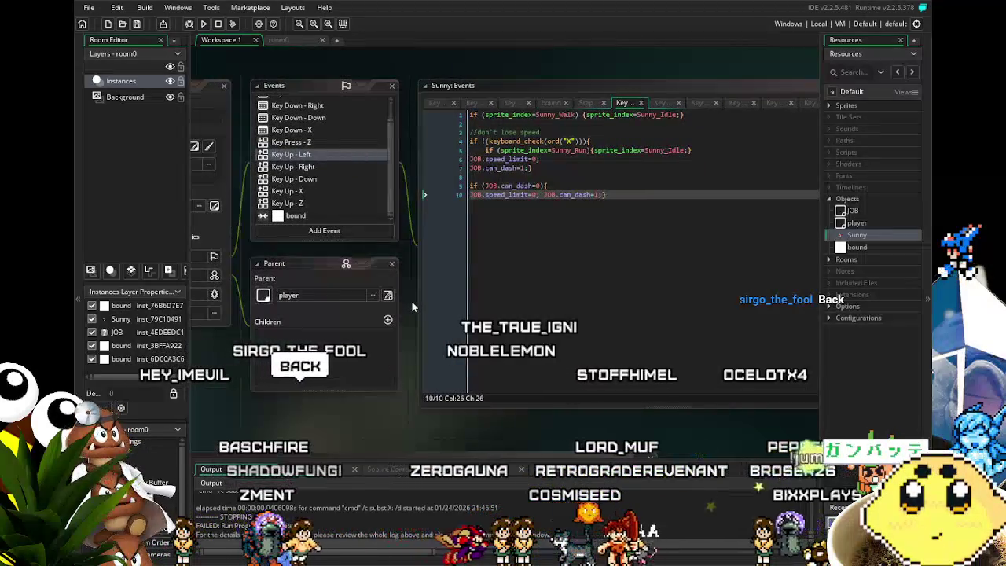
left_click_drag(407, 152, 401, 172)
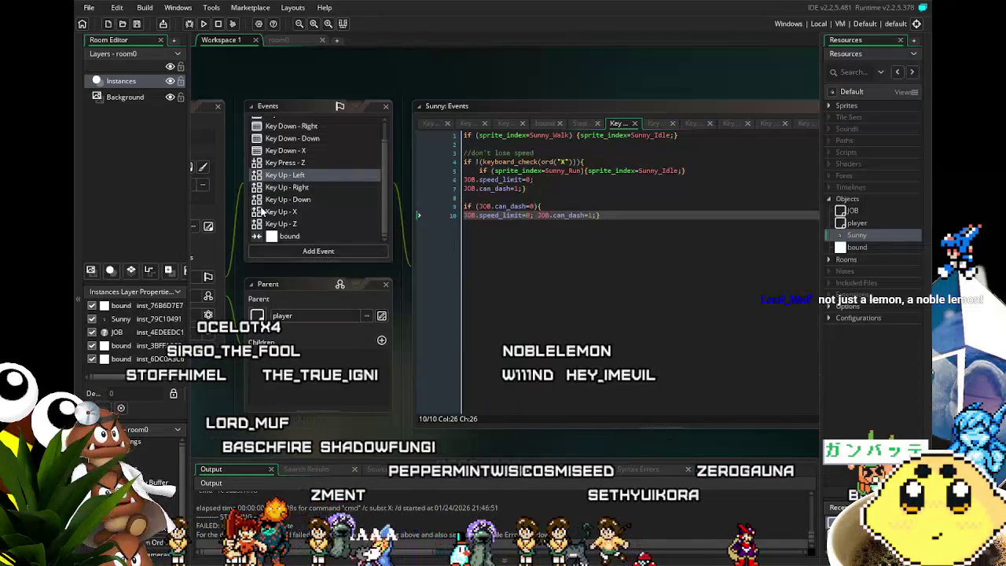
left_click(314, 179)
left_click(316, 179)
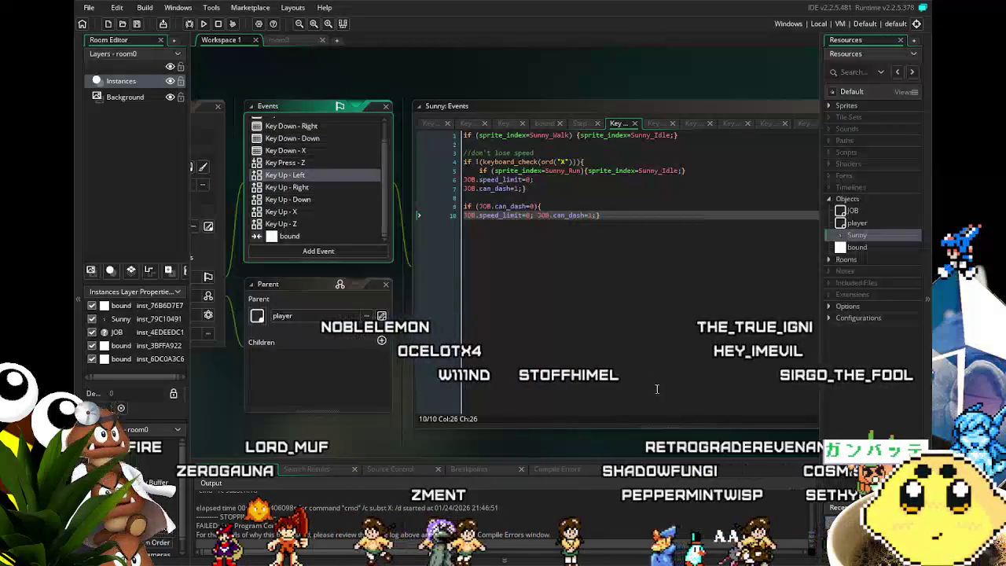
left_click_drag(352, 433, 382, 421)
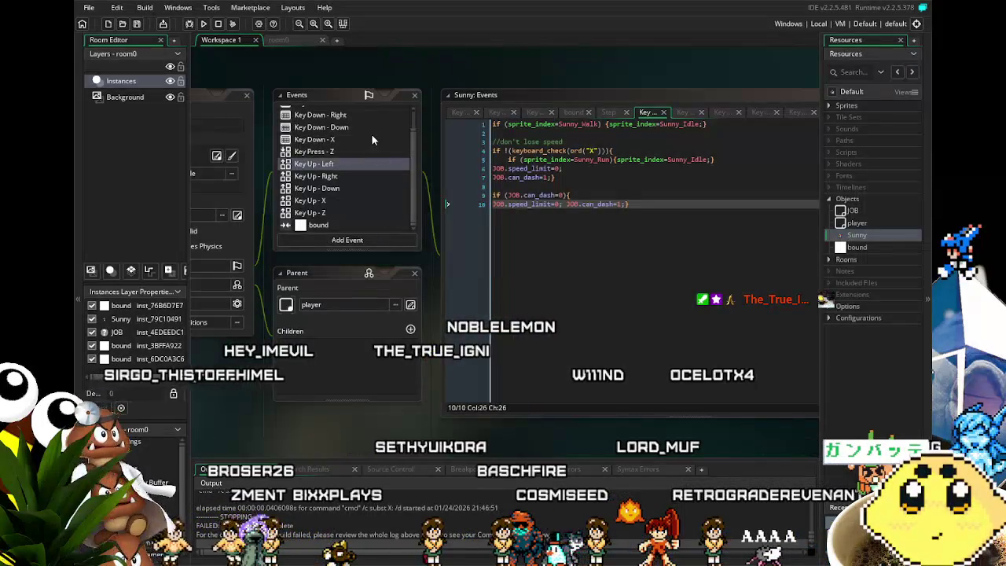
Compare the Key Up - Left and Key Up - Right code, then stop the running game test.
left_click(359, 177)
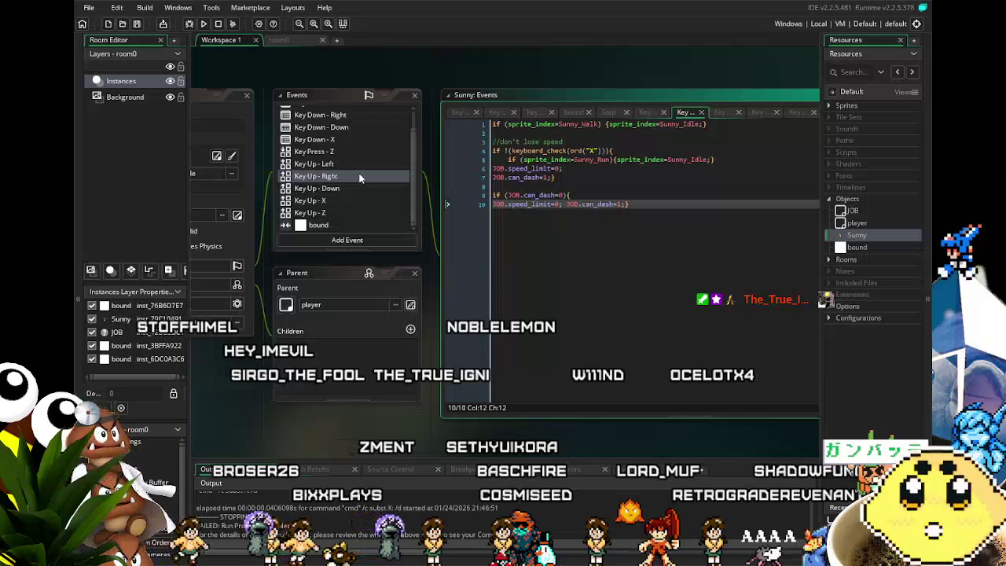
left_click(315, 163)
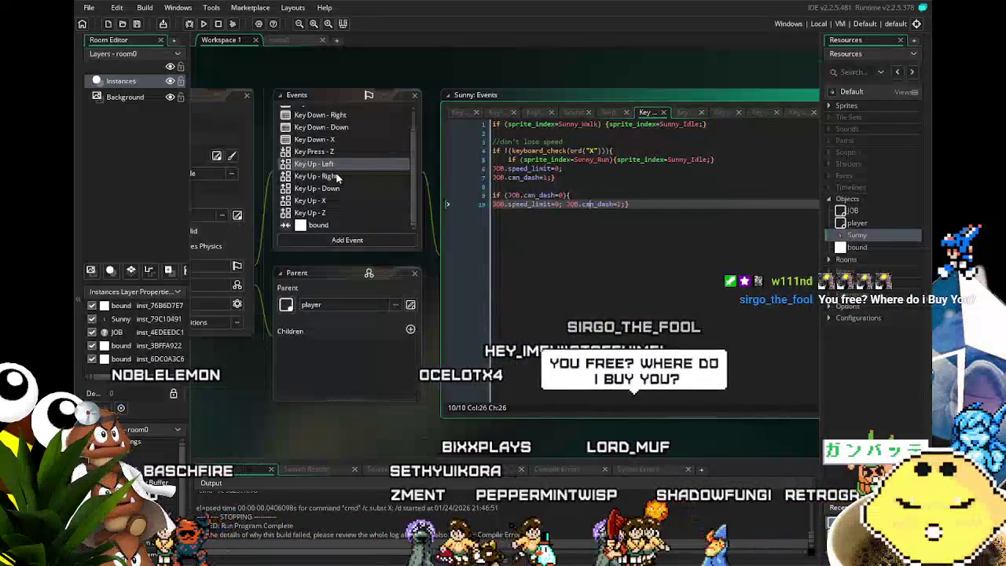
left_click(336, 176)
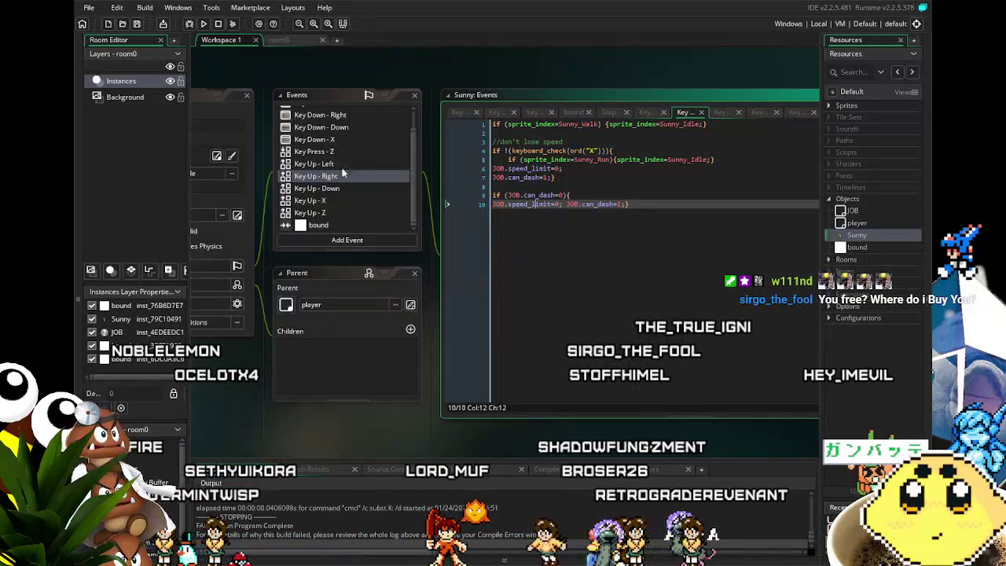
left_click(351, 163)
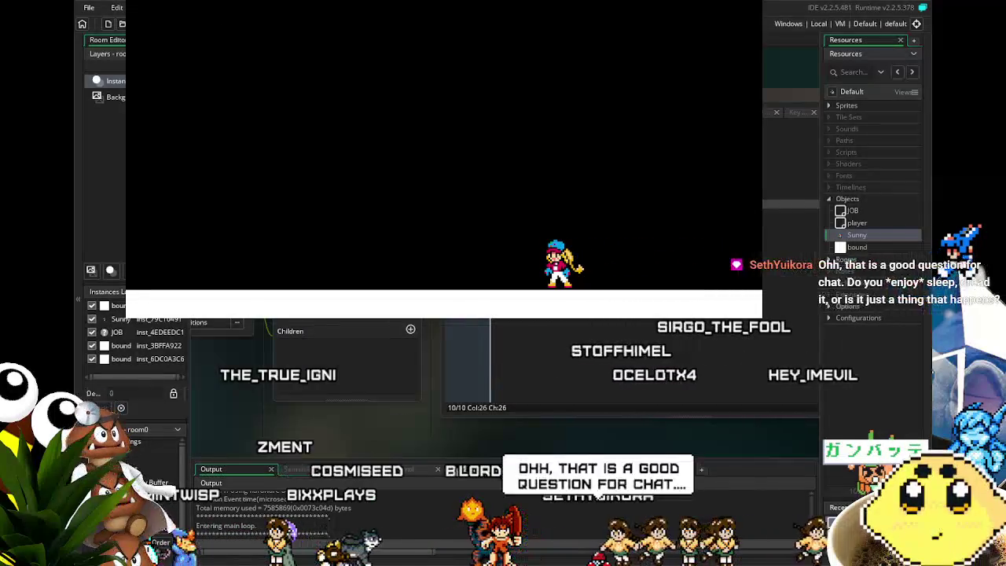
key("Escape")
Delete the JOB.can_dash=0 check and its reset line from Key Up - Left.
left_click(702, 224)
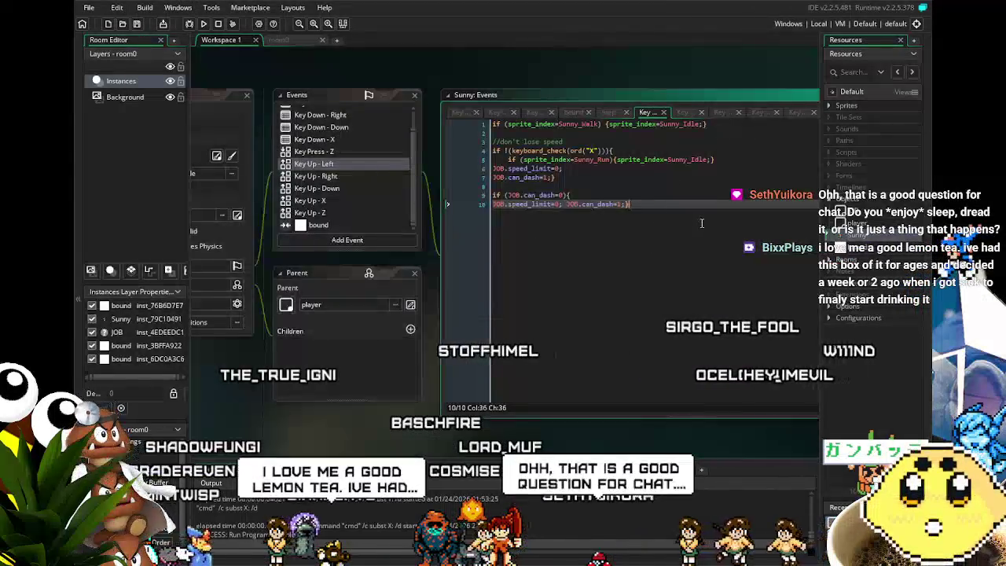
left_click_drag(465, 201, 454, 196)
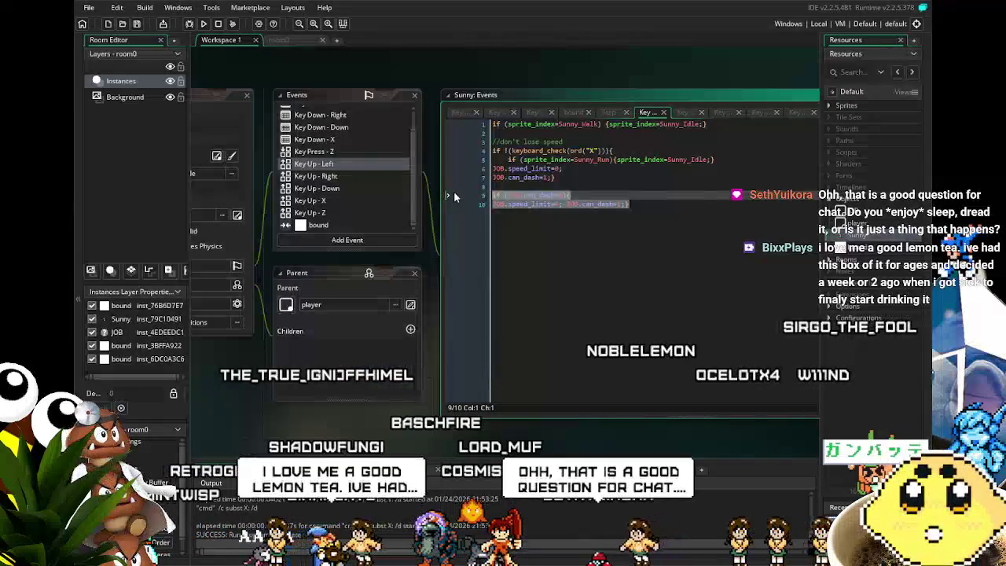
key("BackSpace")
key("BackSpace")
key("BackSpace")
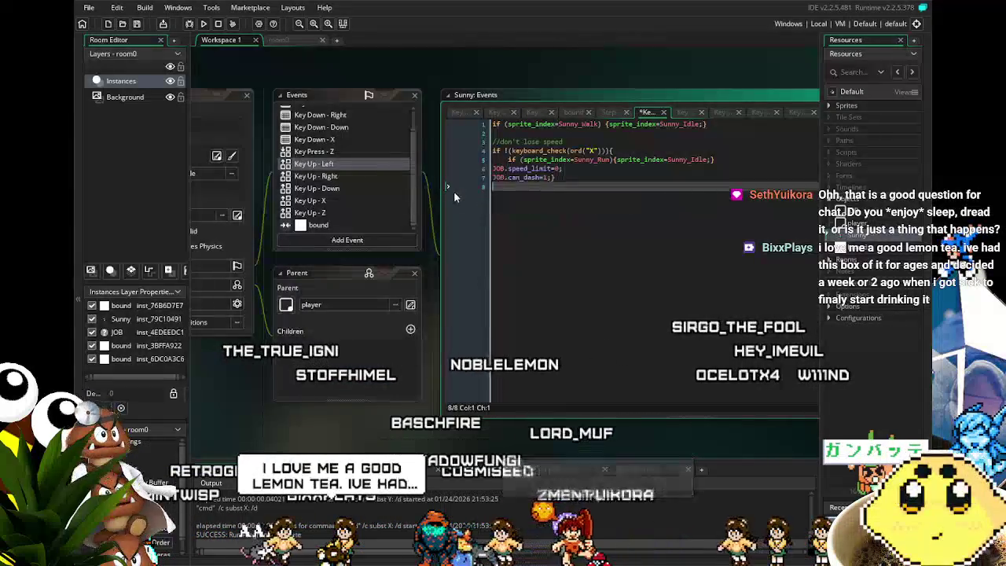
Delete the same JOB.can_dash=0 check block from Key Up - Right.
left_click(317, 176)
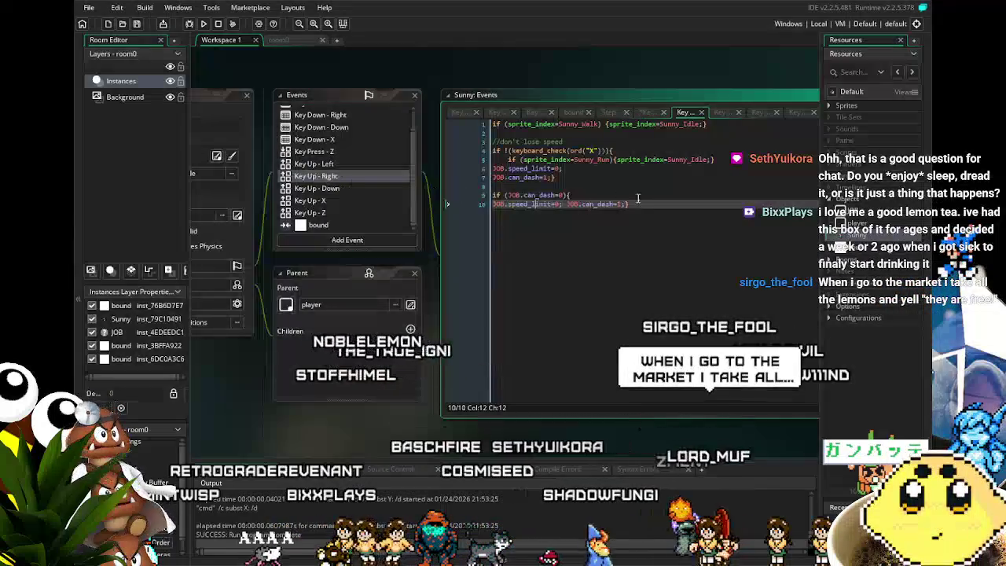
left_click_drag(629, 204, 445, 186)
key("BackSpace")
key("BackSpace")
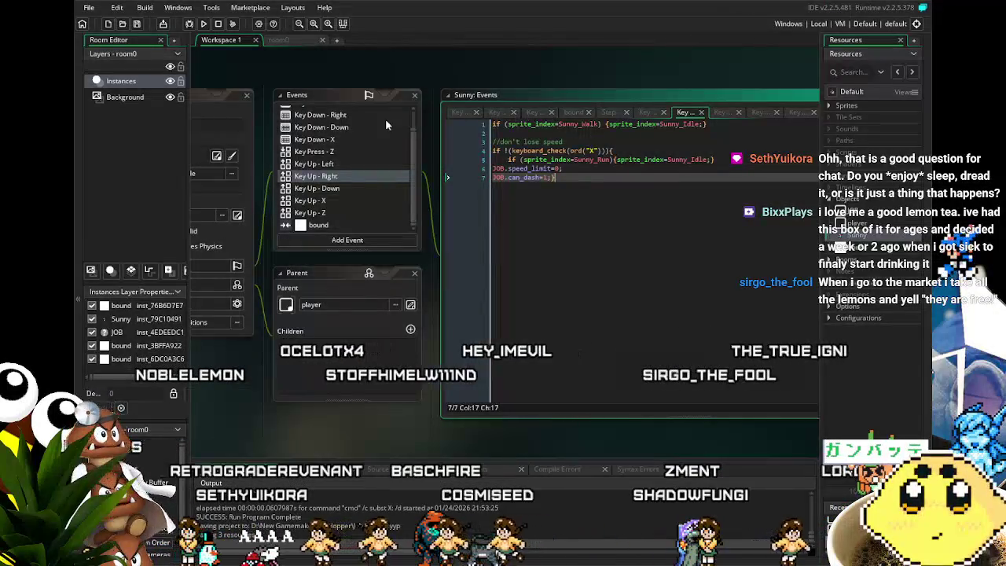
In Key Up - X, move the standalone JOB.speed_limit=0; line inside the if, before JOB.can_dash=1;.
left_click(343, 201)
left_click(553, 195)
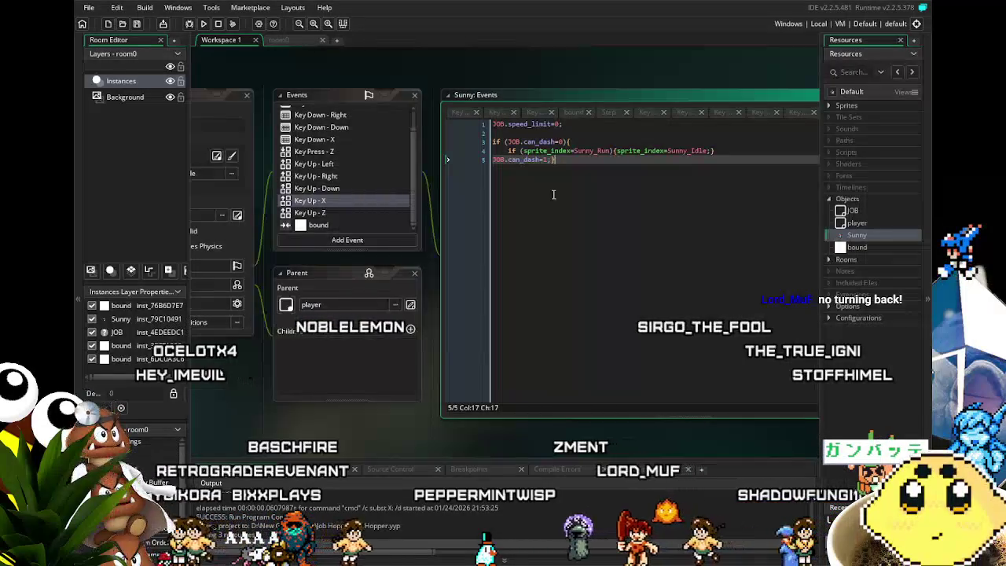
double_click(556, 124)
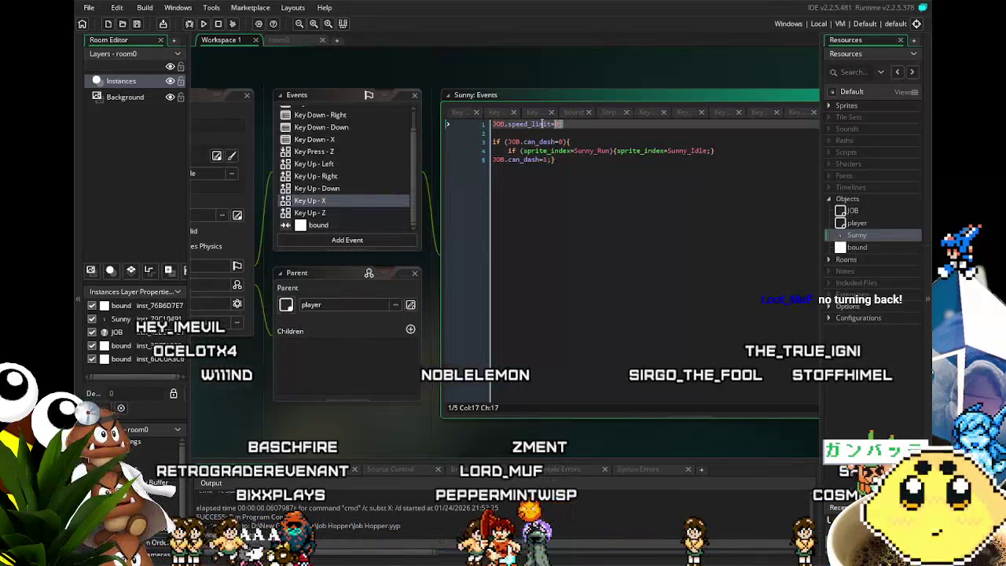
key("BackSpace")
left_click(445, 142)
key("BackSpace")
key("BackSpace")
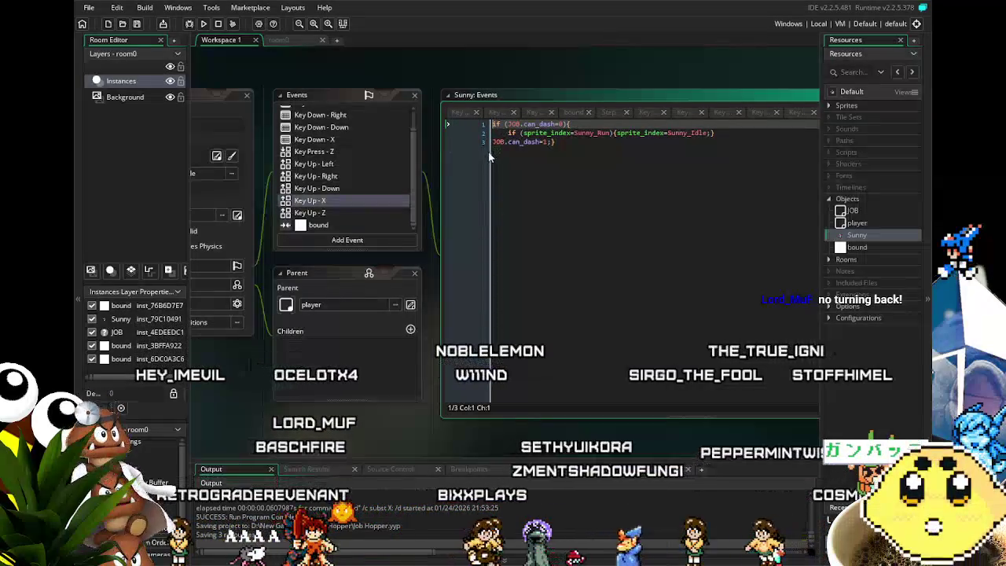
left_click(492, 142)
type("JOB.speed_limit=0;")
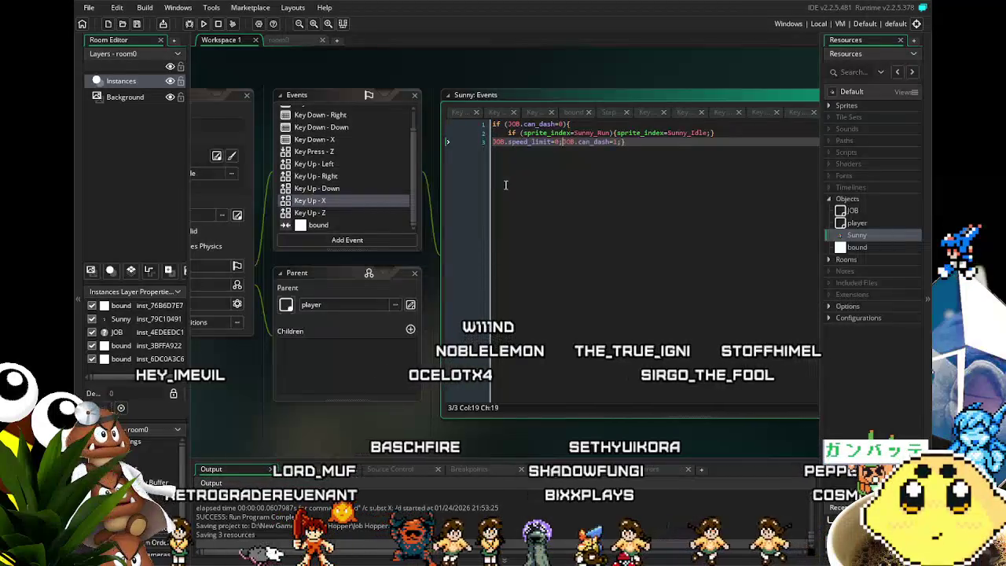
left_click(683, 267)
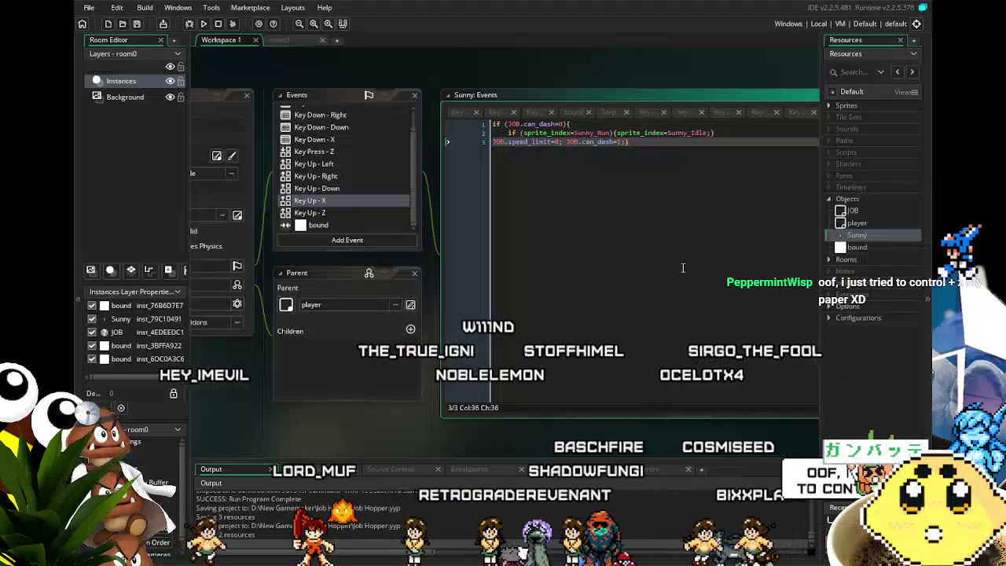
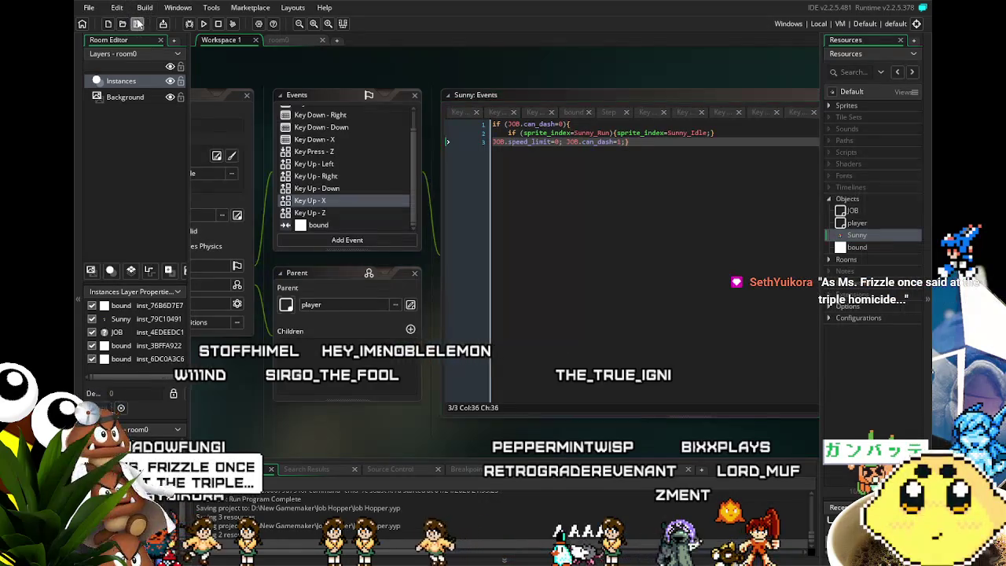
Review Sunny's Key Up code for Z, X, Down, Right and Left, ending on Key Press - Z's jump code.
mouse_move(395, 260)
left_mouse_down()
mouse_move(538, 208)
mouse_move(467, 224)
mouse_move(373, 299)
mouse_move(313, 295)
left_mouse_up()
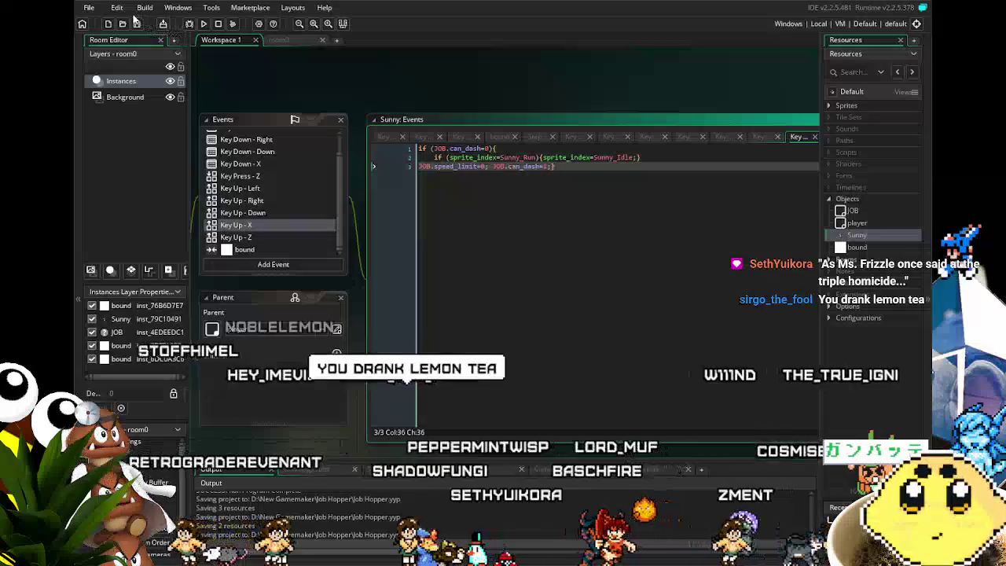
left_click_drag(334, 233, 387, 187)
scroll(387, 187, "up", 2)
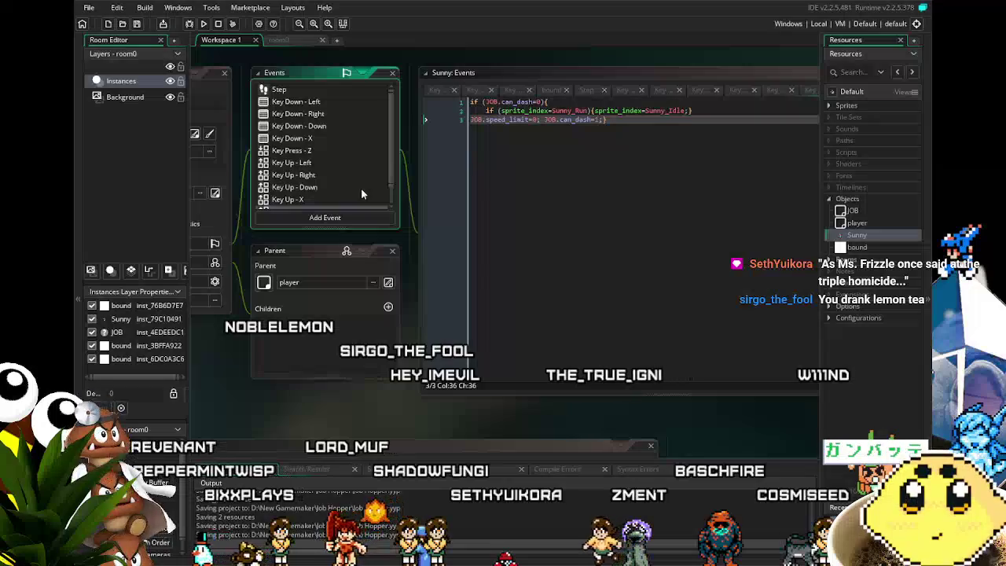
scroll(362, 193, "down", 2)
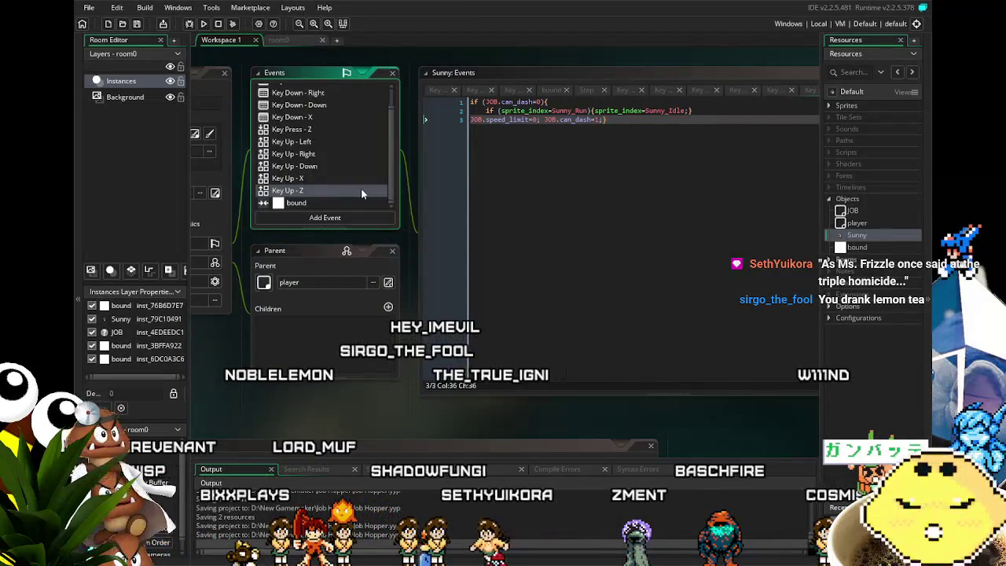
left_click(361, 190)
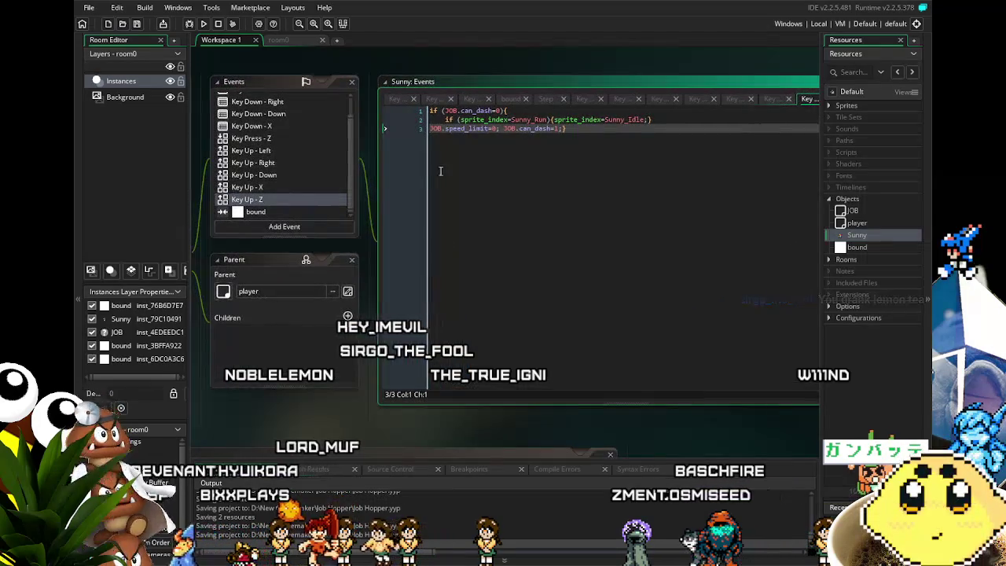
left_click(265, 188)
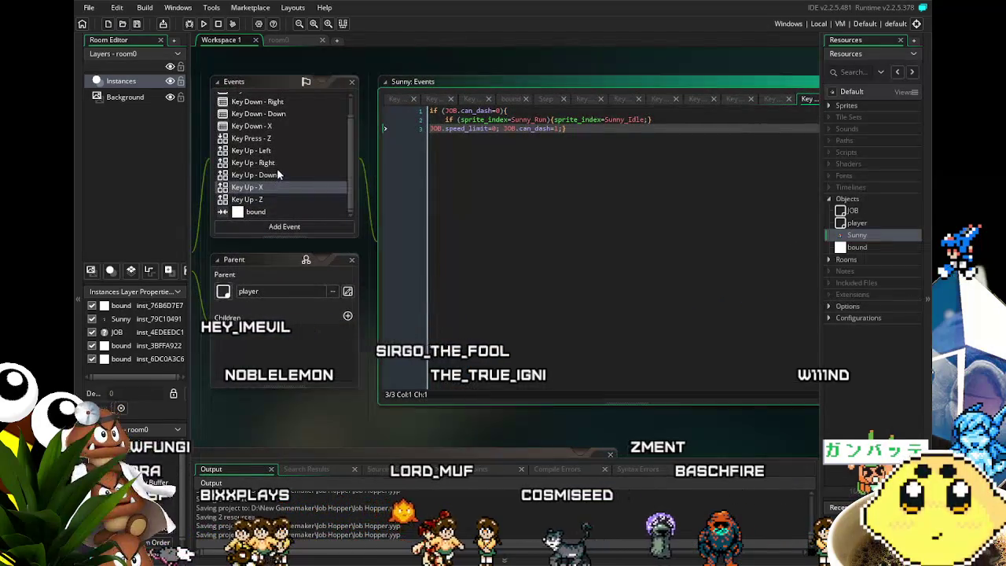
left_click(276, 174)
left_click(282, 165)
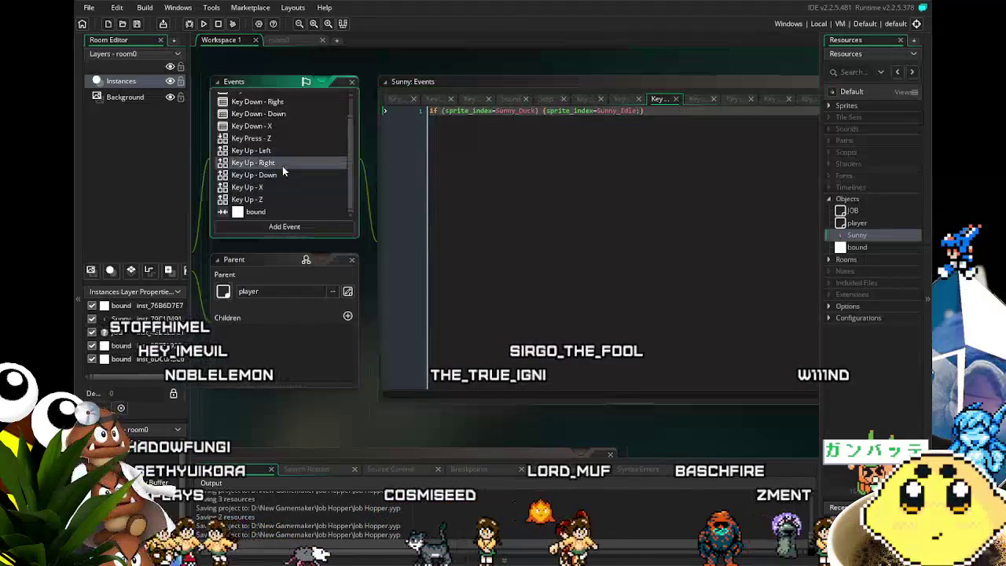
left_click(282, 150)
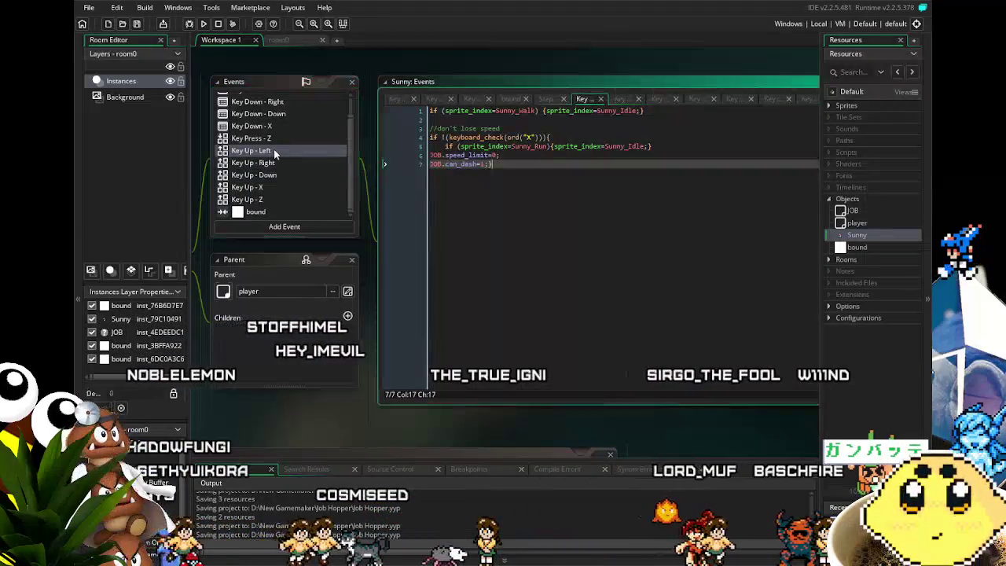
left_click_drag(398, 280, 427, 229)
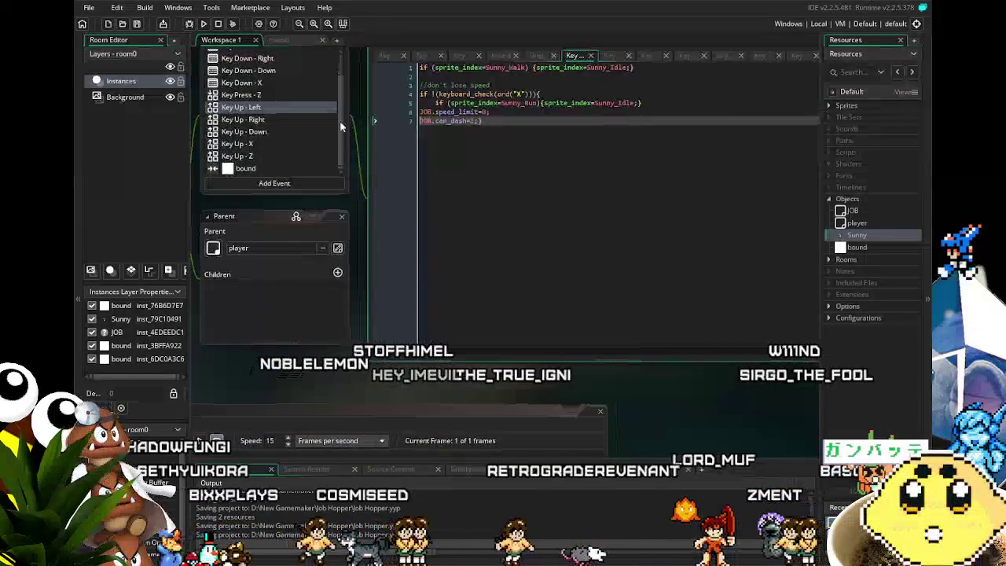
left_click(272, 95)
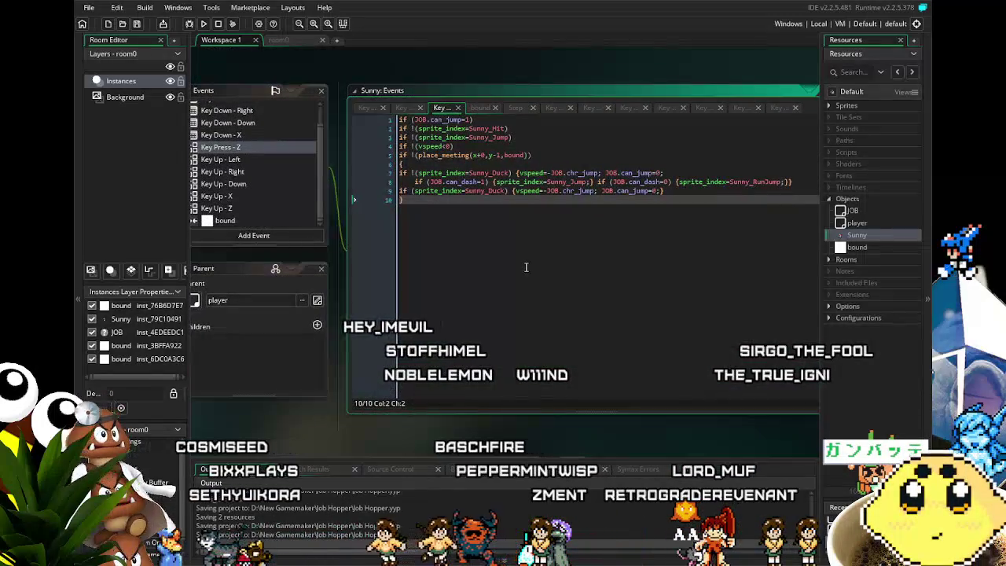
Show Sunny's collision-with-bound landing code in the editor, then select the Key Up - Right event.
mouse_move(526, 267)
left_mouse_down()
mouse_move(471, 262)
mouse_move(509, 233)
left_mouse_up()
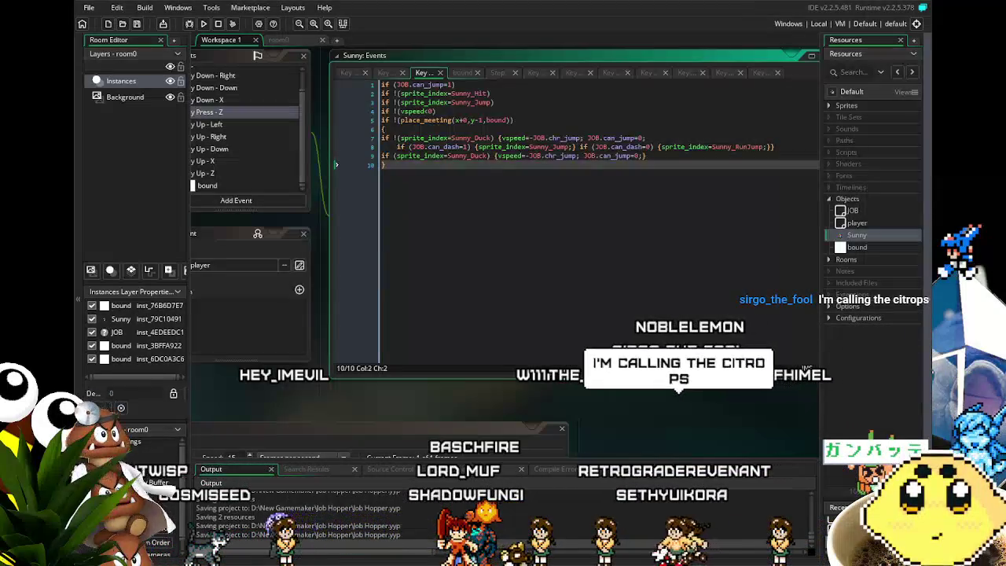
left_click_drag(252, 158, 425, 157)
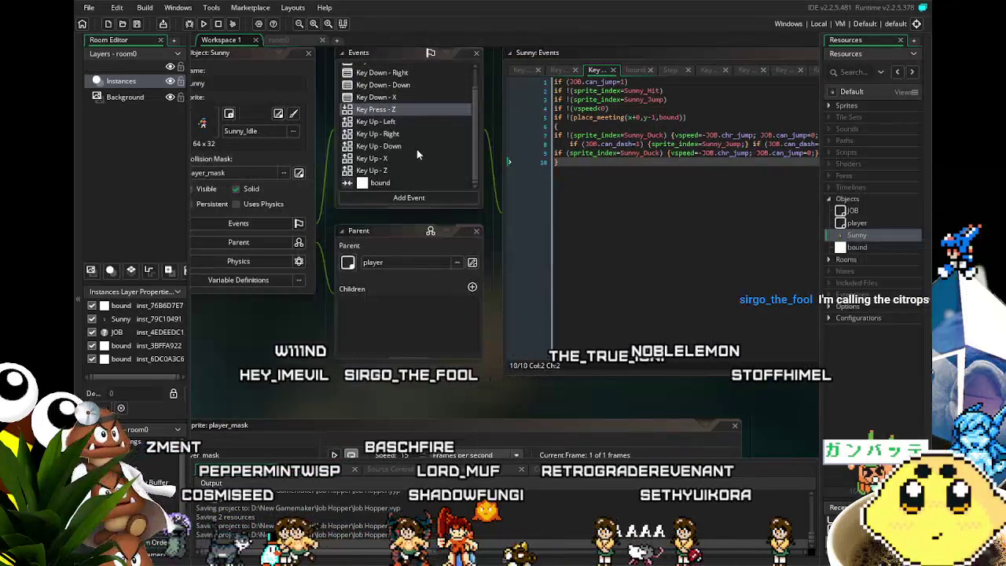
scroll(417, 149, "up", 1)
scroll(418, 153, "down", 1)
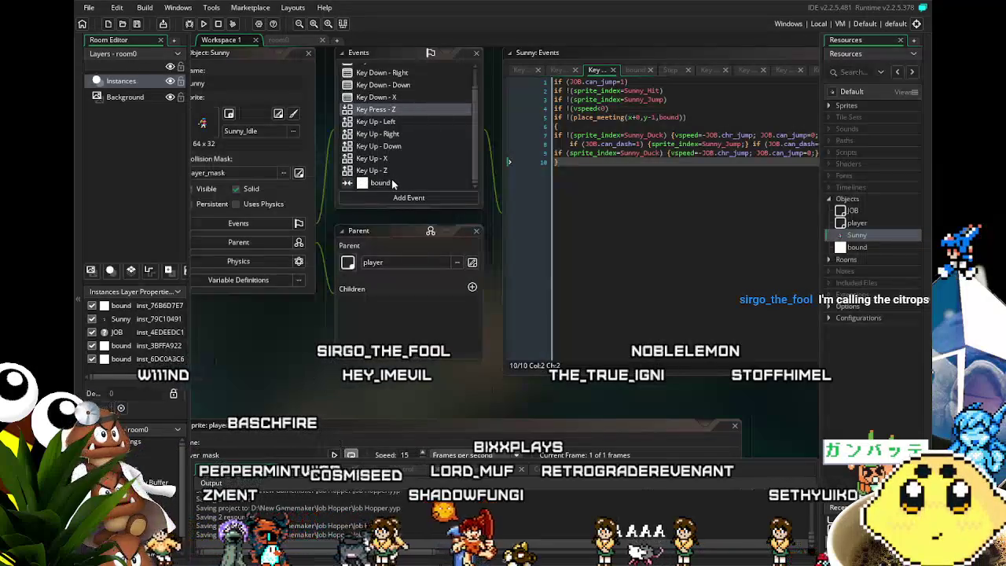
left_click(393, 183)
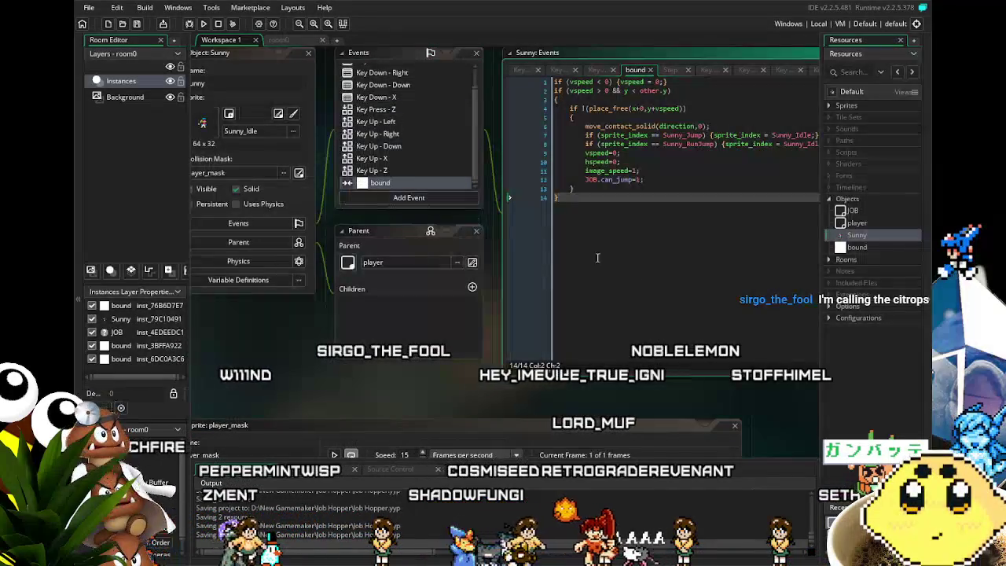
left_click(598, 312)
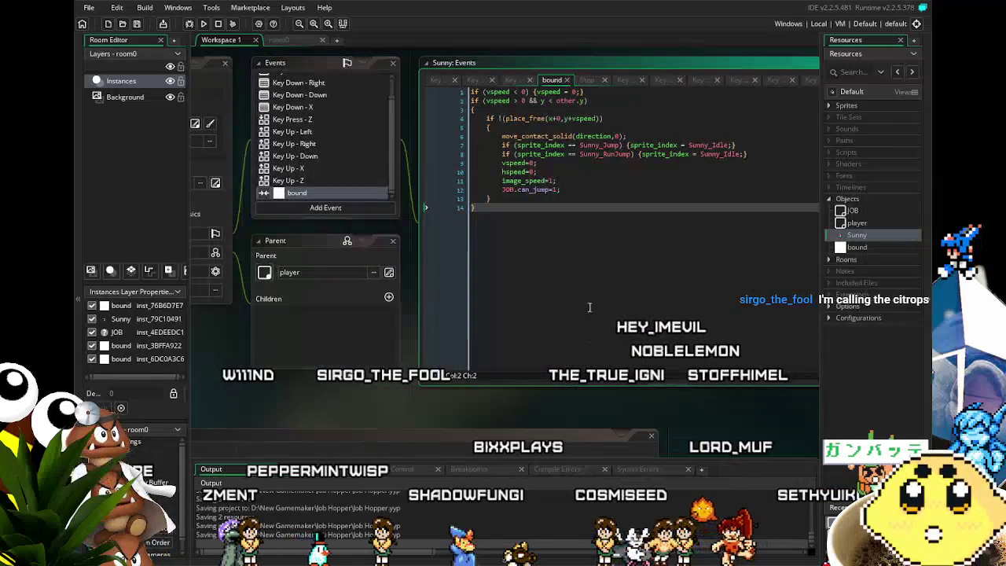
left_click(322, 142)
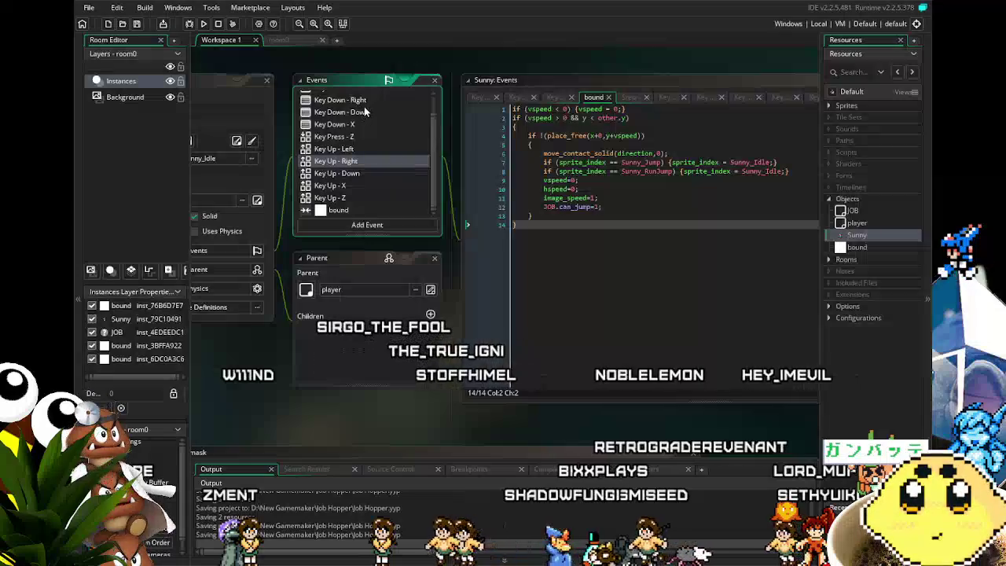
Inspect the Key Down - Down and Key Down - Left code, then reopen Key Up - Left with the cursor after its last line.
left_click(357, 112)
scroll(353, 126, "up", 1)
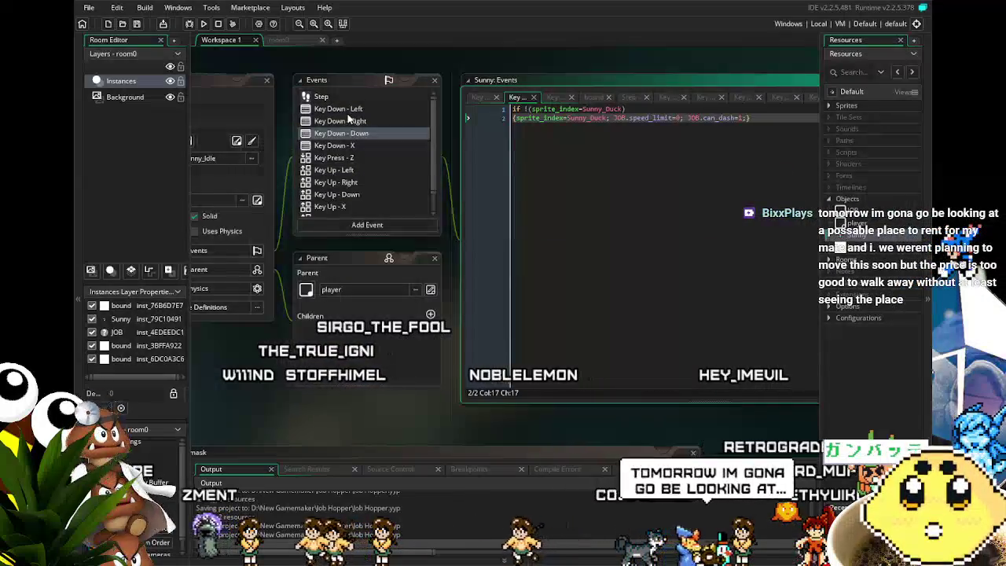
left_click(349, 111)
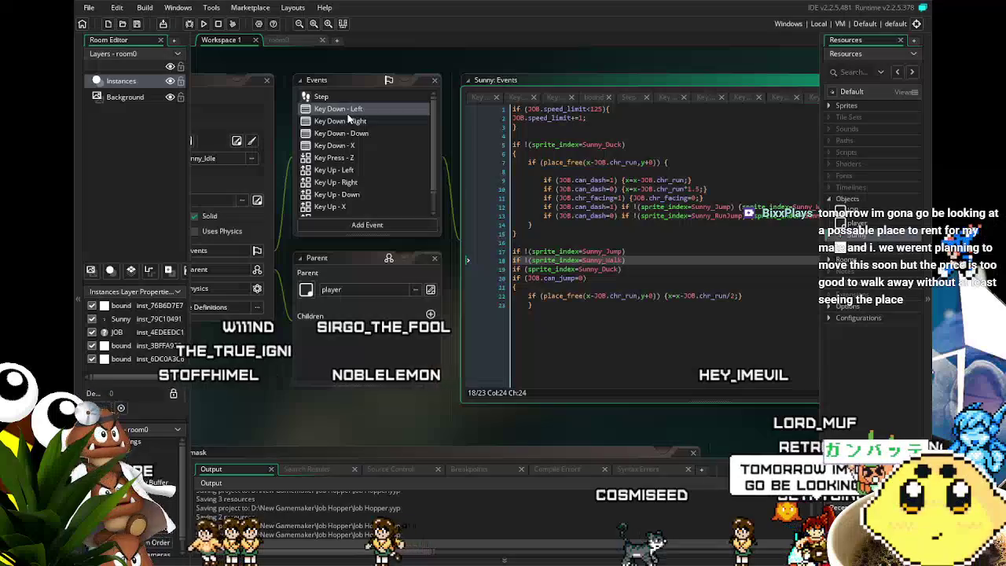
scroll(353, 168, "down", 1)
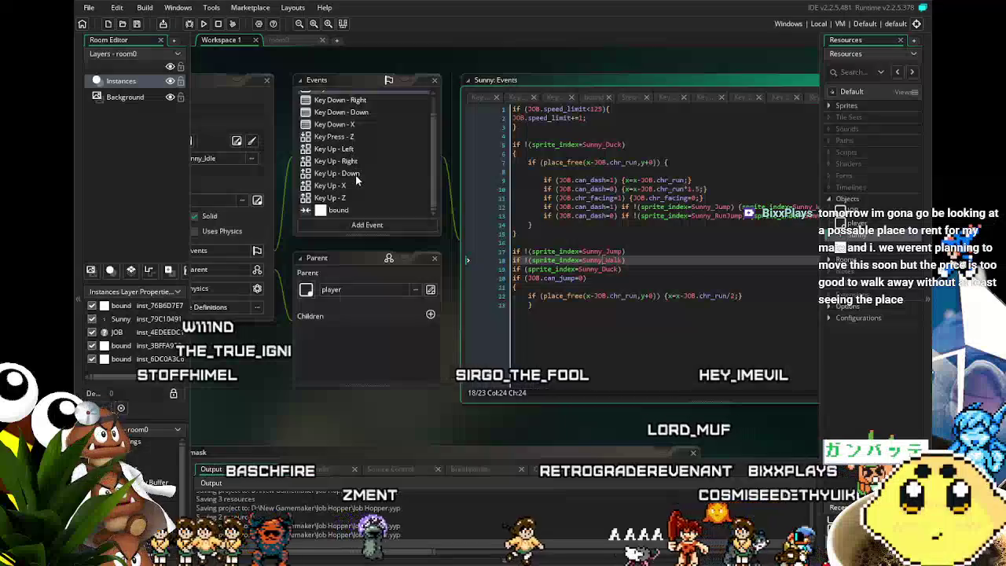
left_click(323, 148)
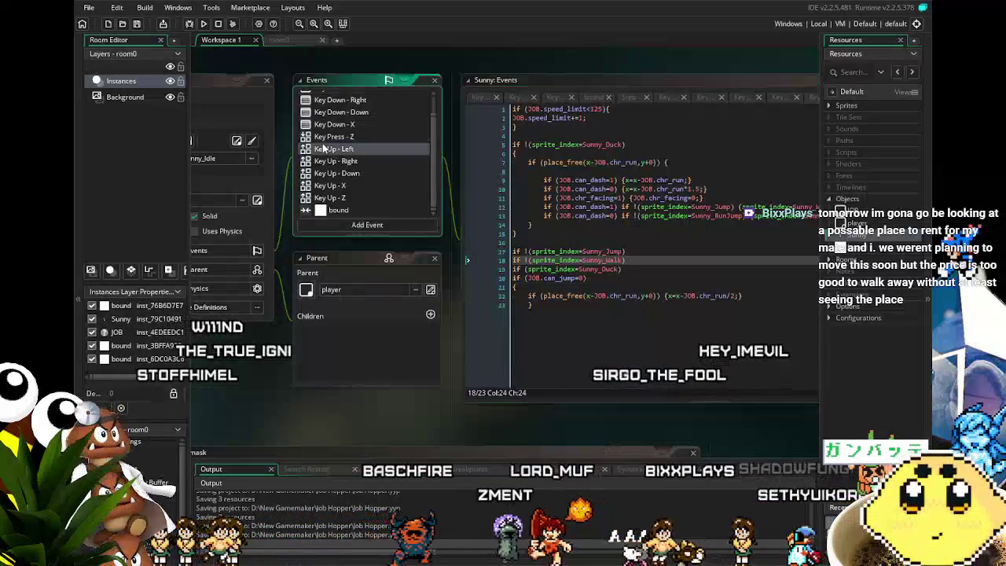
left_click(436, 177)
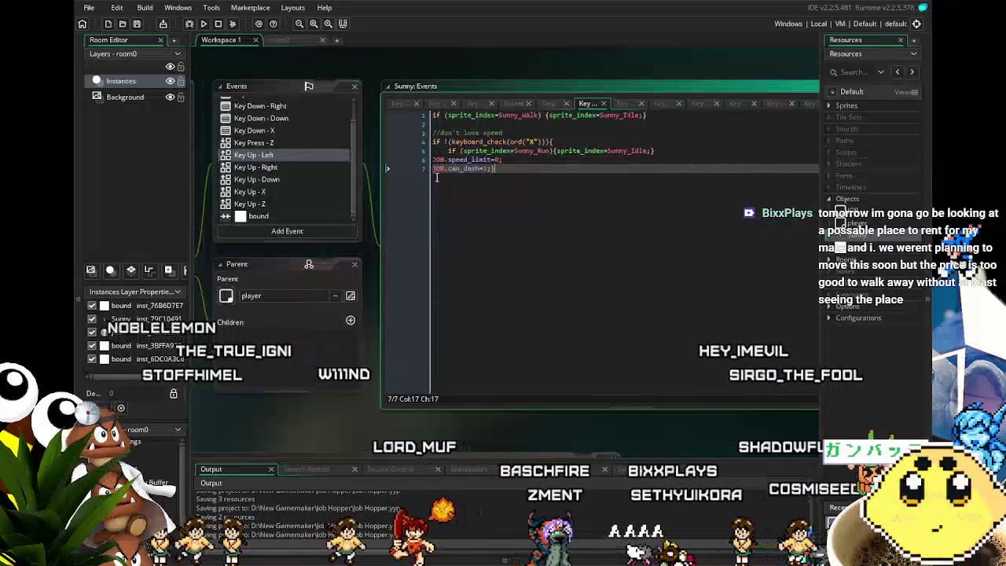